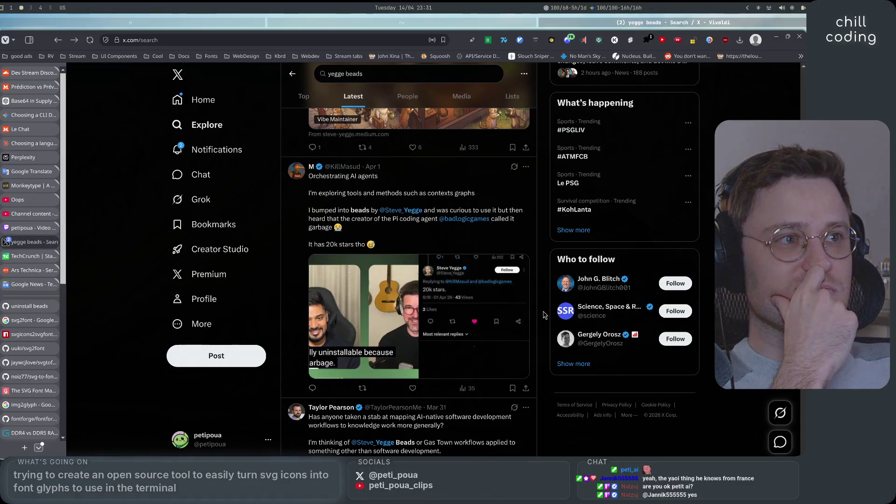
Open the Orchestrating AI agents post and follow the Pi coding agent's creator it mentions
click(464, 191)
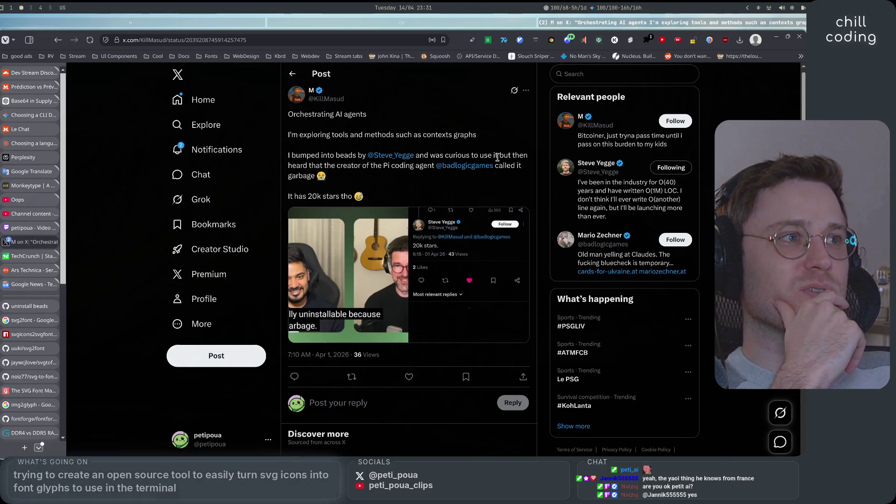
mouse_move(288, 166)
mouse_down()
mouse_move(461, 168)
mouse_move(426, 167)
mouse_up()
click(429, 167)
mouse_move(458, 171)
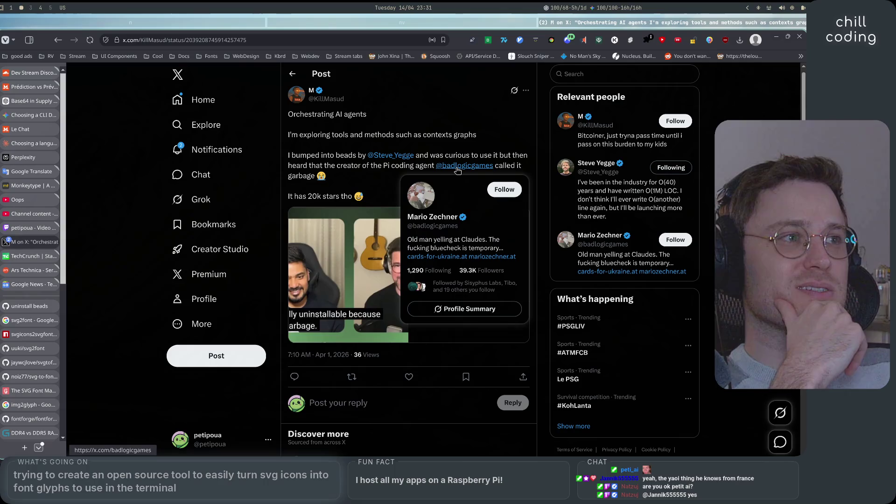
click(503, 195)
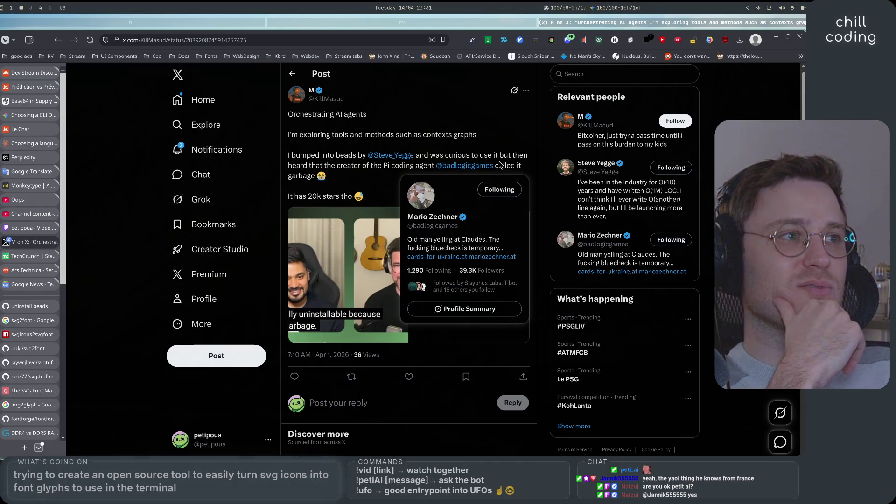
Read the line about 20k stars and open the post's attached media full-size
drag(510, 168, 523, 168)
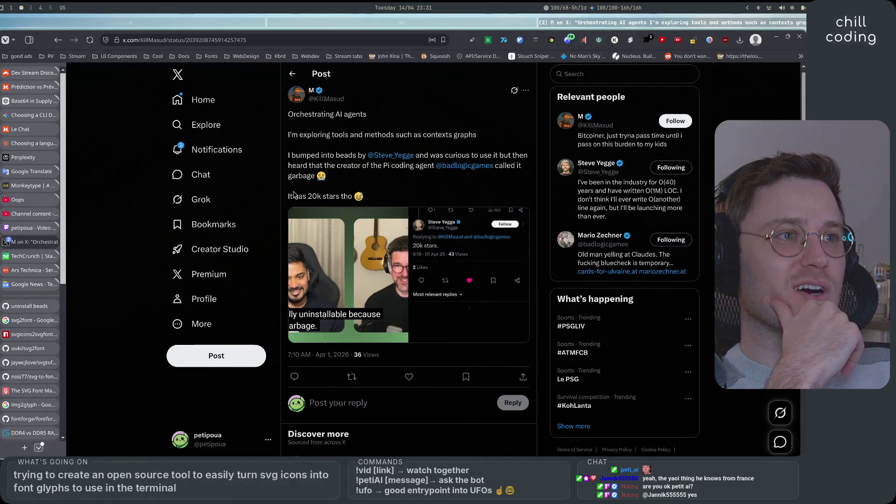
drag(294, 196, 350, 196)
click(369, 274)
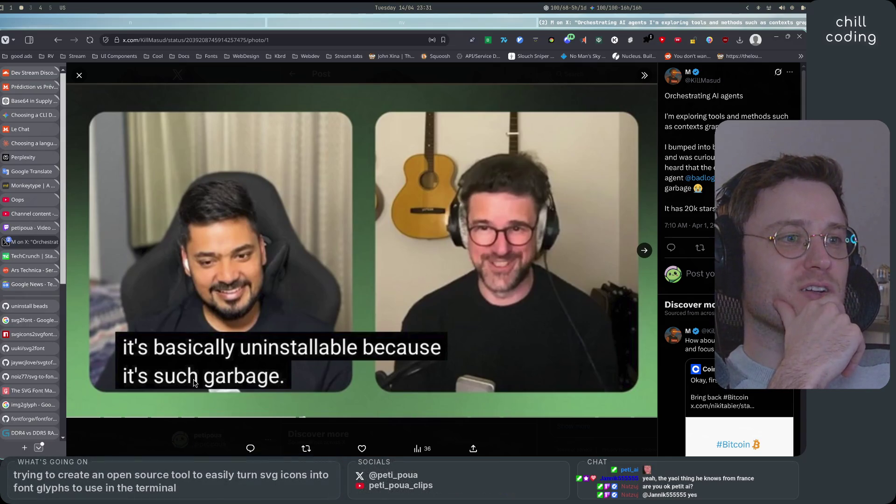
View the second image, the 20k stars reply screenshot, then close the media viewer
click(644, 251)
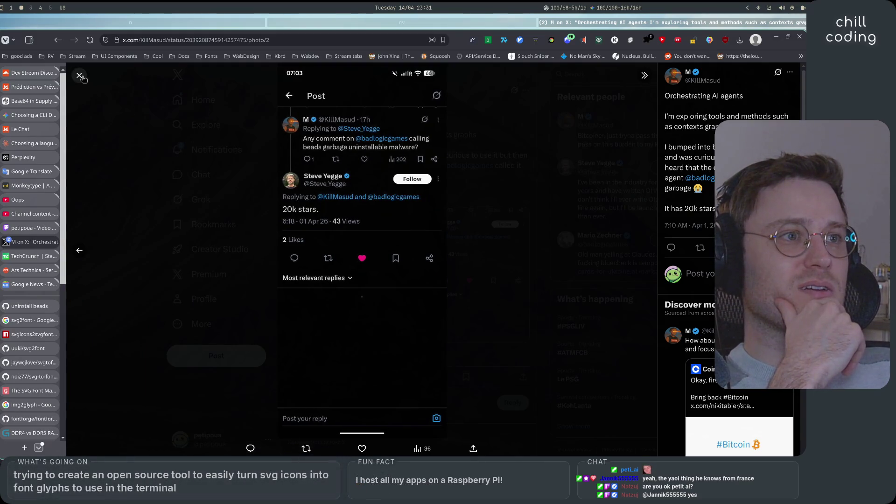
scroll(728, 262, down, 3)
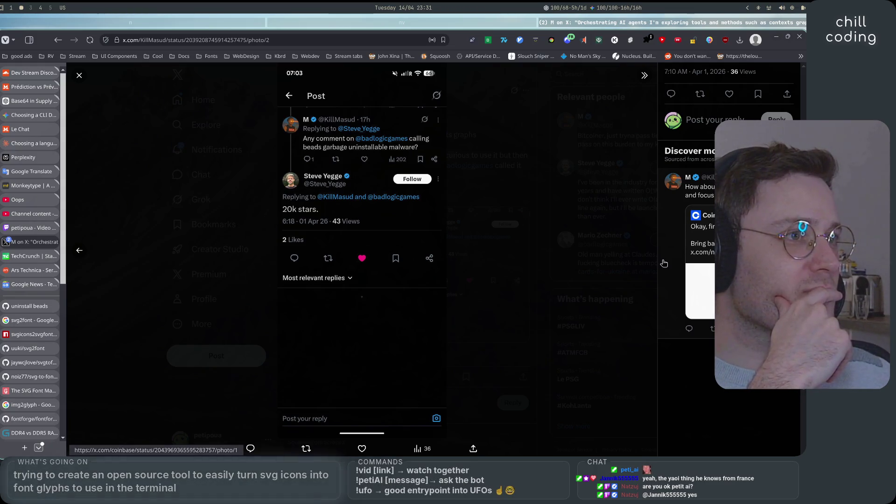
click(155, 166)
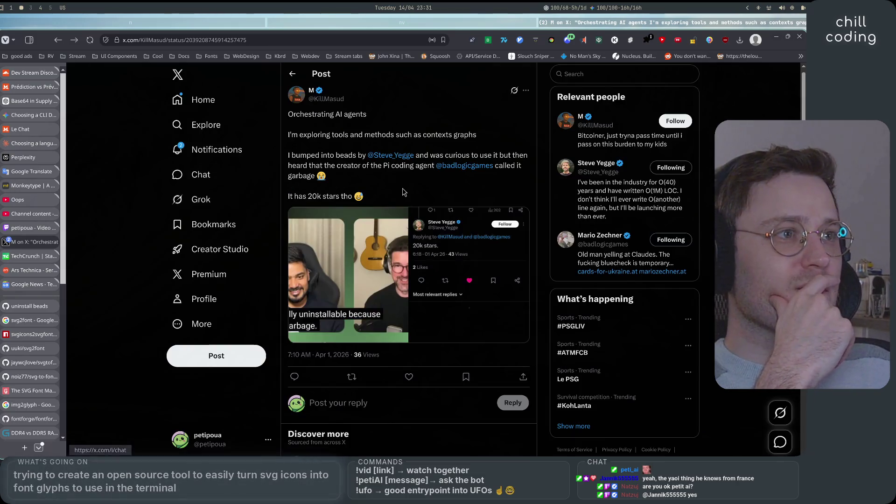
Scroll through the Orchestrating AI agents post, then go back to the 'yegge beads' Latest results
scroll(403, 192, down, 6)
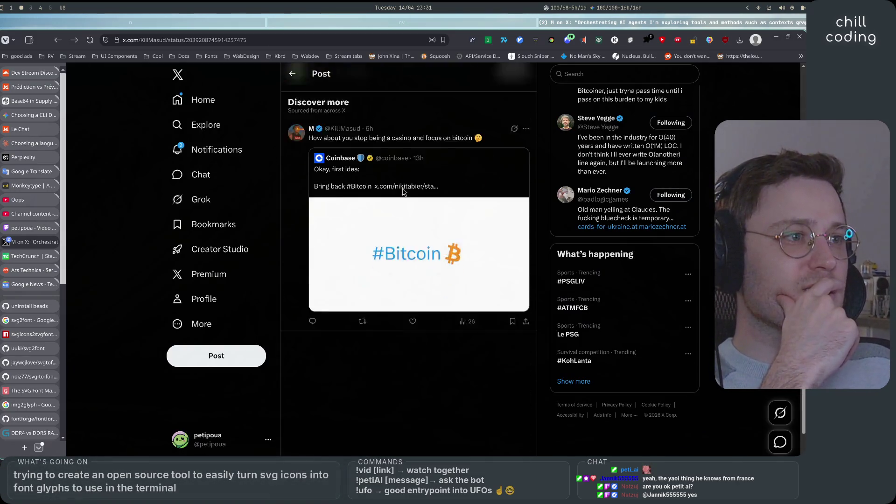
scroll(462, 327, up, 4)
scroll(462, 327, up, 2)
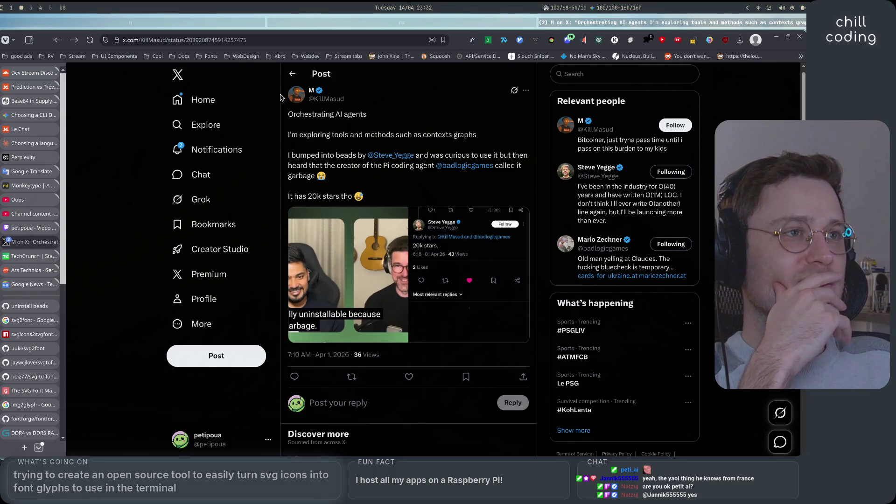
click(293, 73)
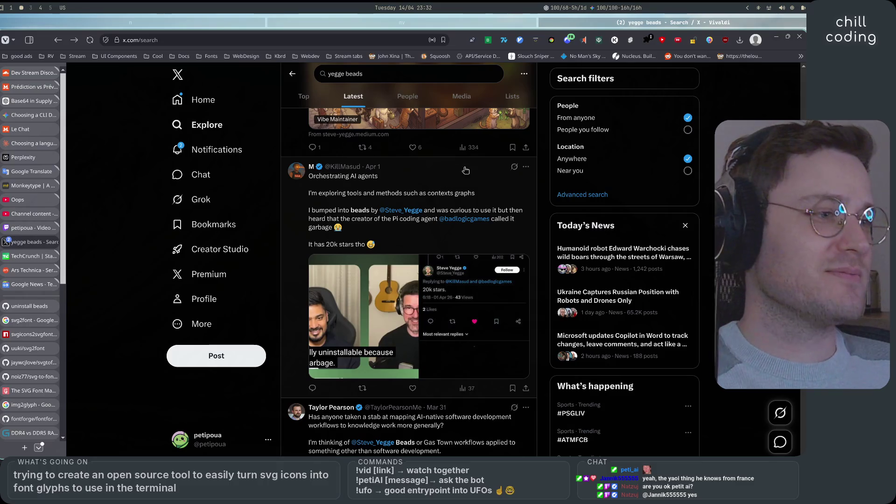
scroll(465, 170, down, 3)
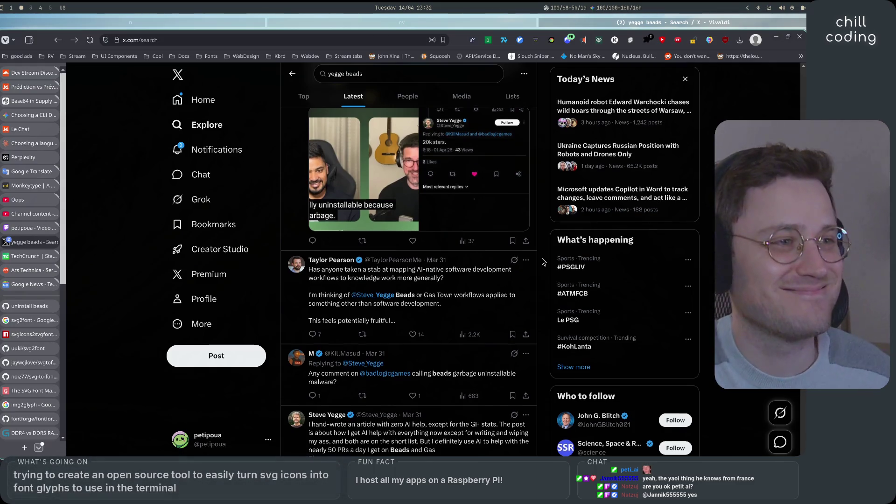
scroll(543, 261, down, 3)
scroll(543, 262, down, 1)
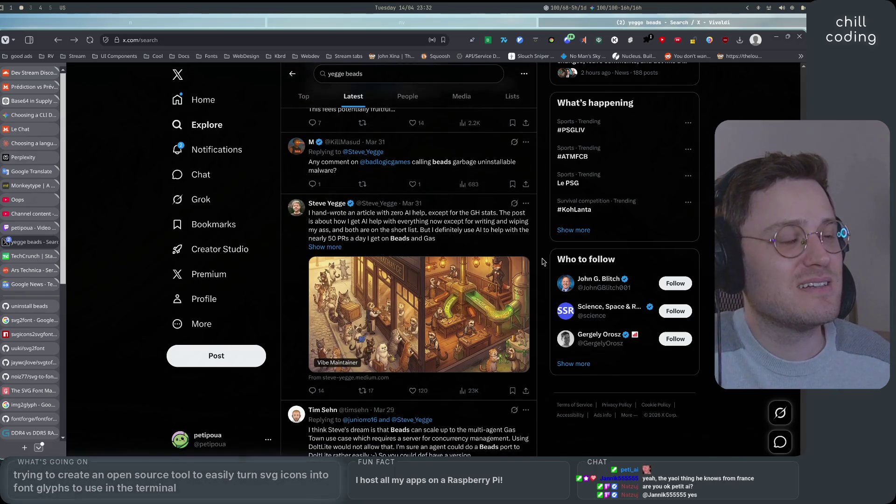
scroll(543, 262, up, 1)
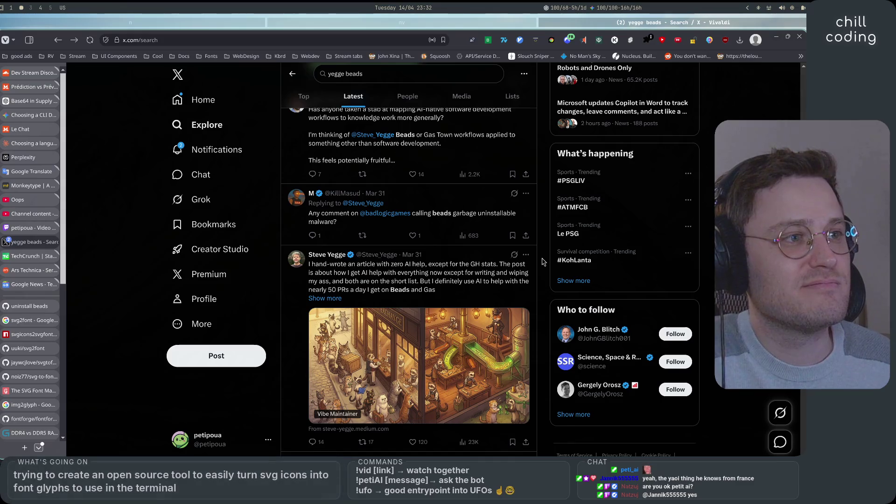
scroll(543, 261, down, 3)
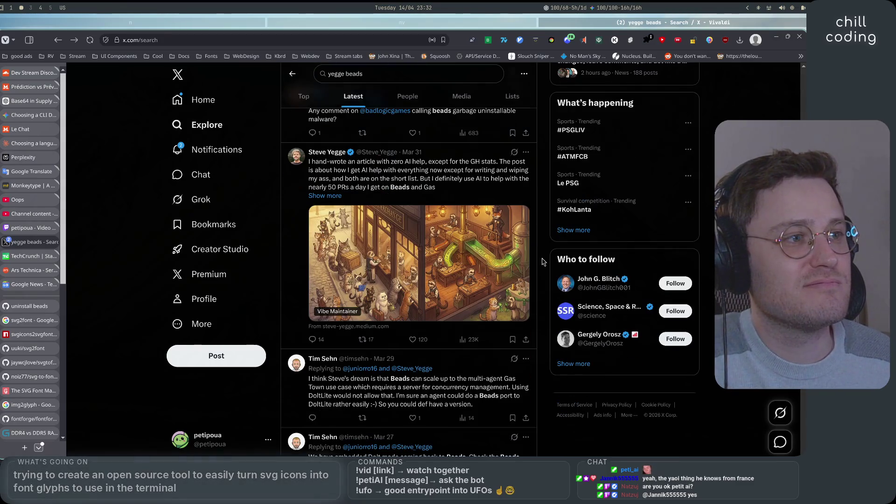
scroll(542, 261, down, 1)
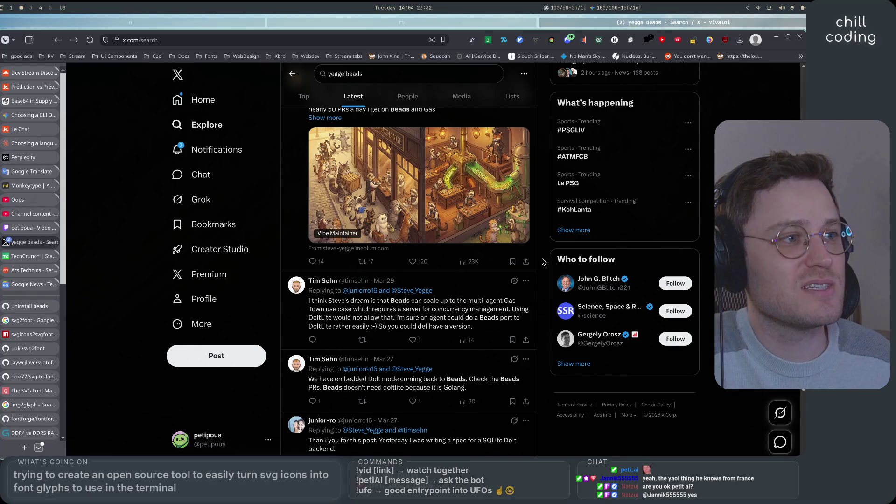
scroll(543, 262, down, 1)
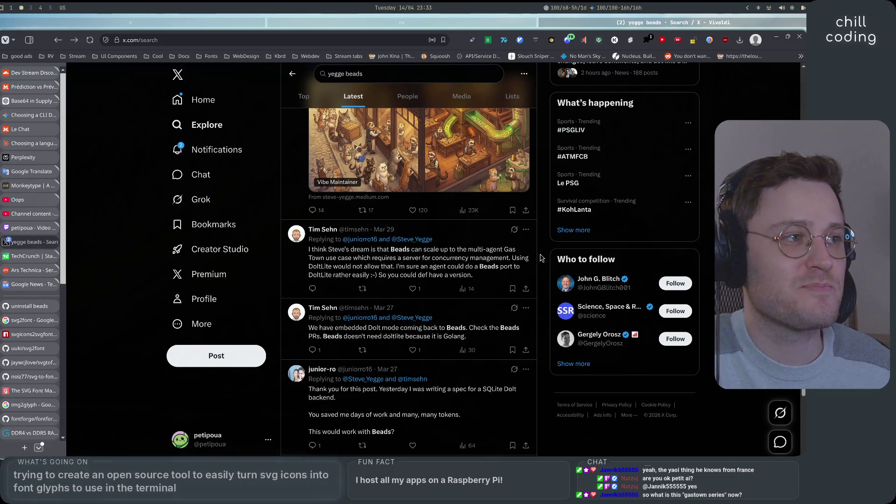
scroll(541, 258, down, 3)
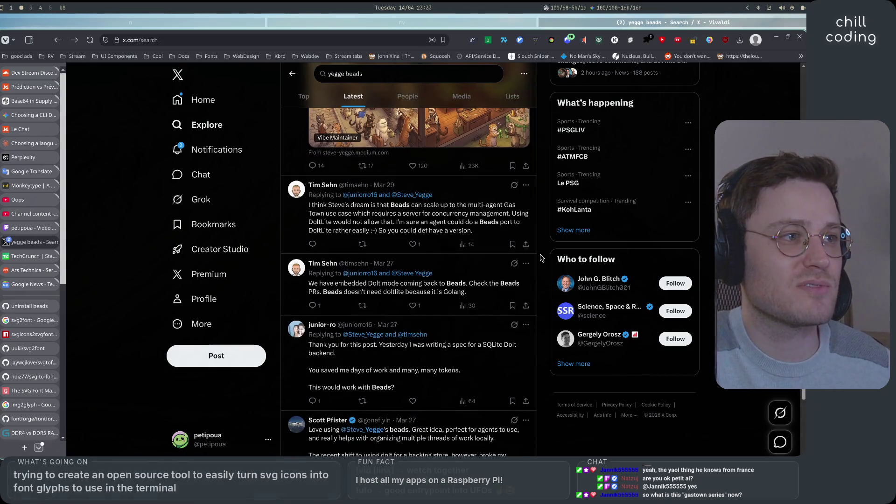
scroll(540, 258, down, 1)
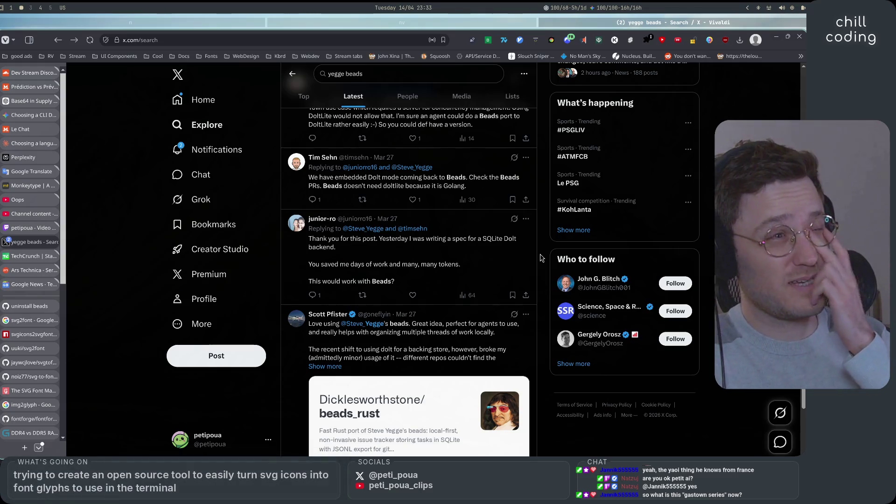
scroll(540, 258, up, 6)
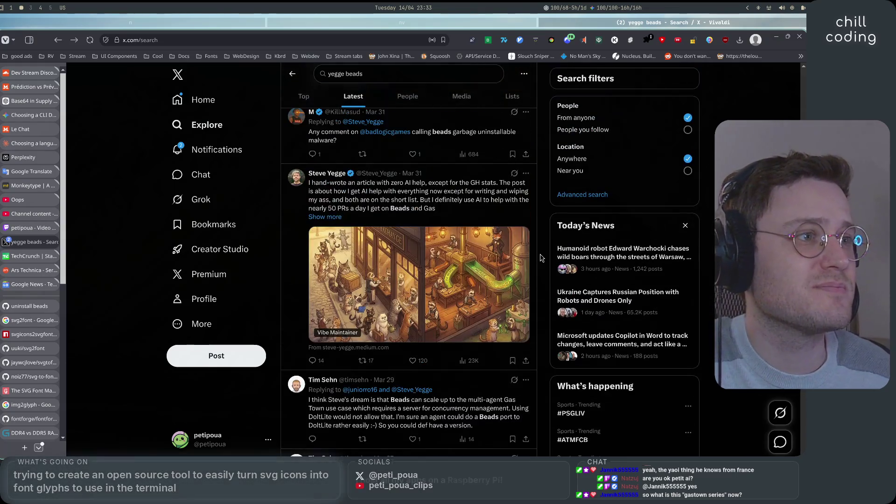
scroll(540, 259, up, 2)
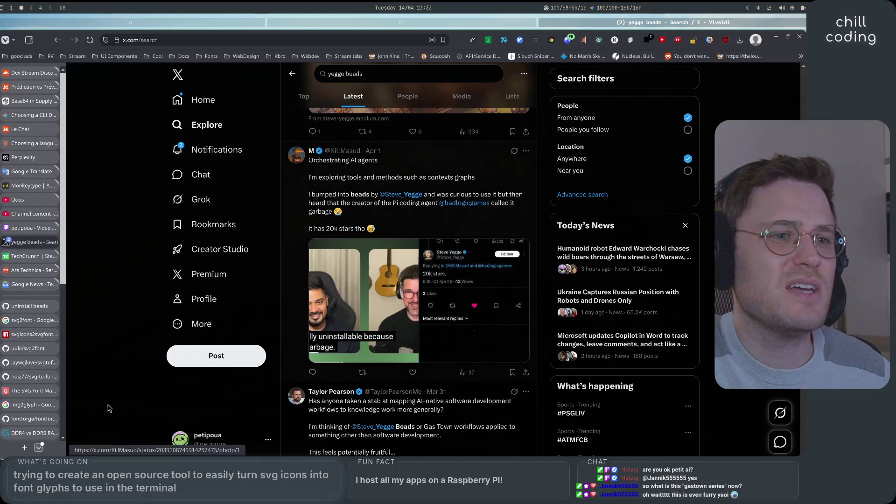
scroll(28, 406, down, 5)
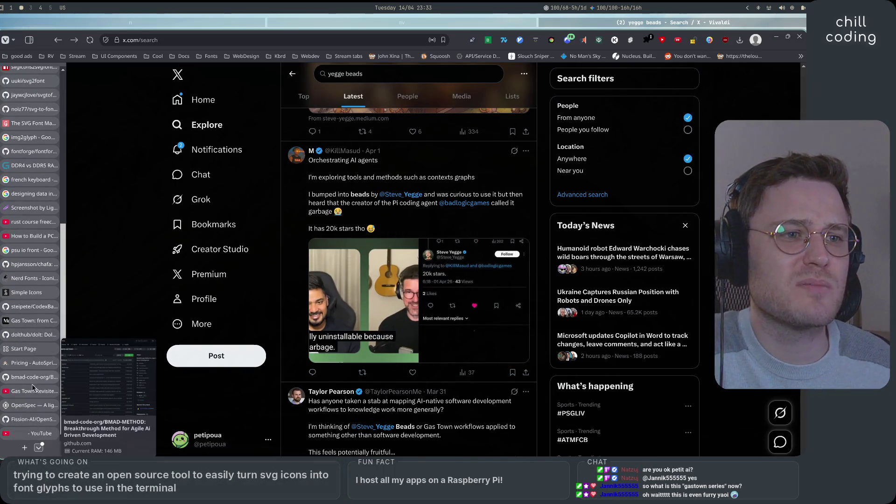
scroll(28, 406, up, 6)
click(28, 307)
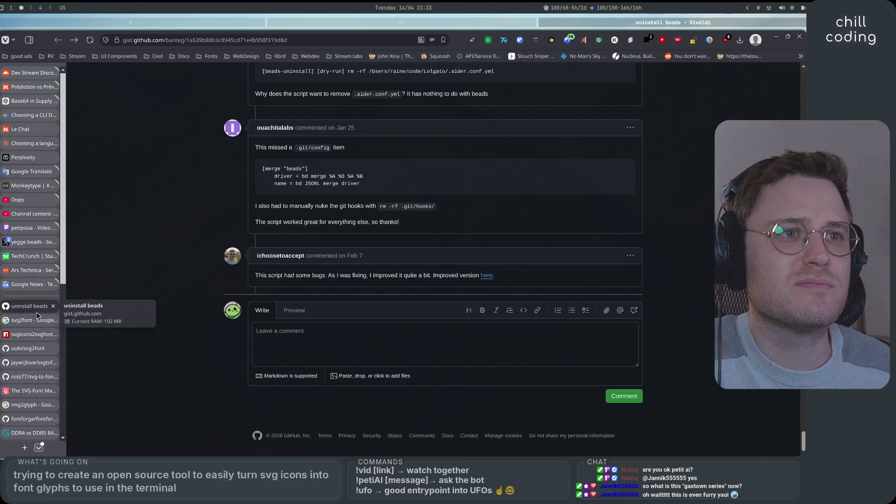
click(18, 249)
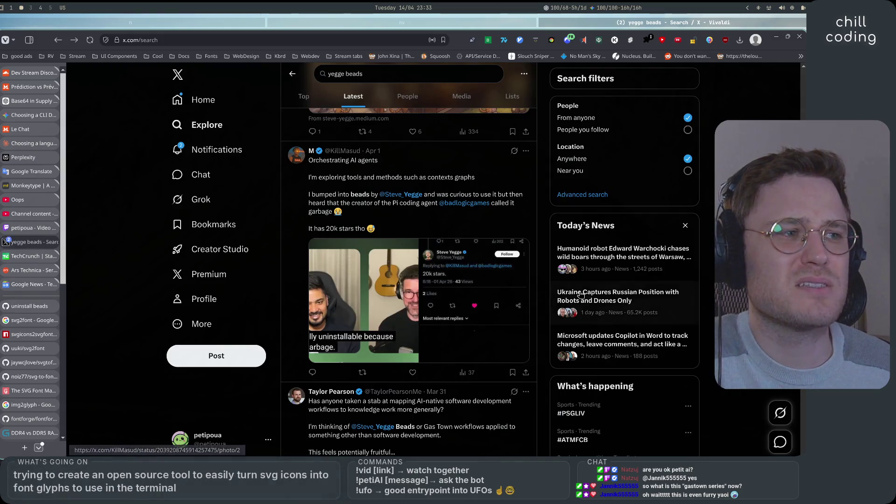
Browse the Latest 'yegge beads' results and open the translated Beads (bd) issue-tracker post
scroll(543, 312, down, 10)
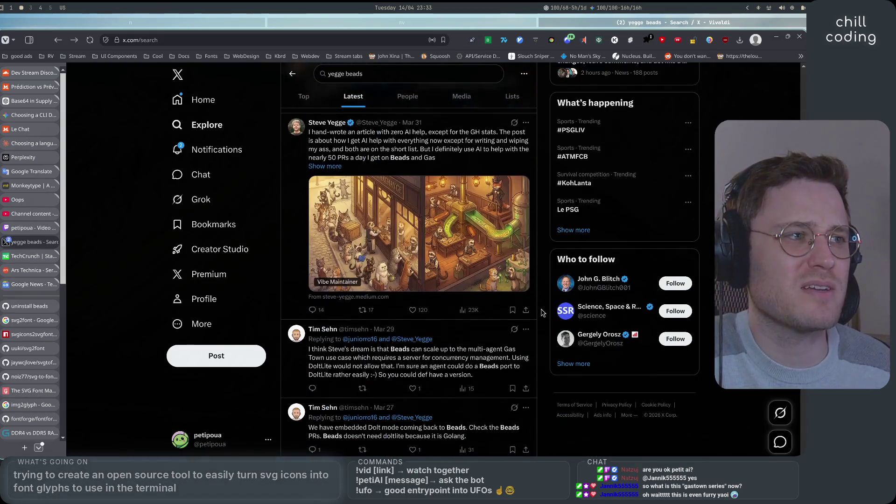
scroll(543, 313, down, 3)
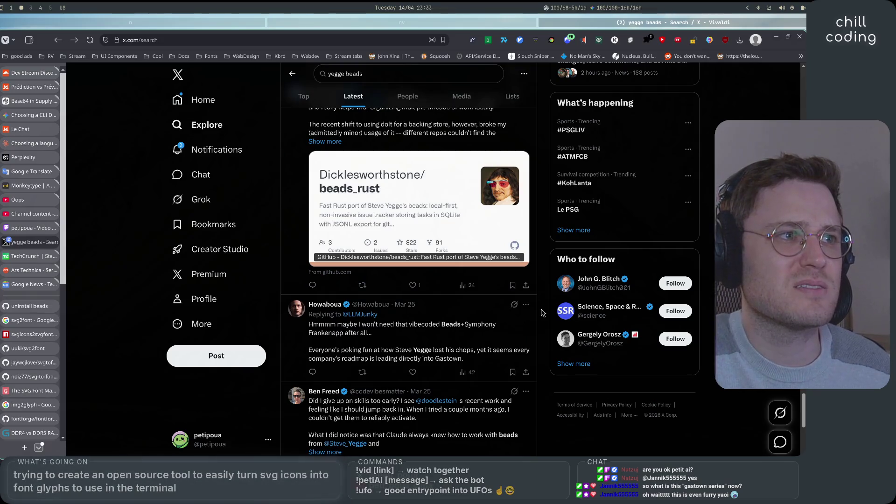
scroll(543, 313, up, 3)
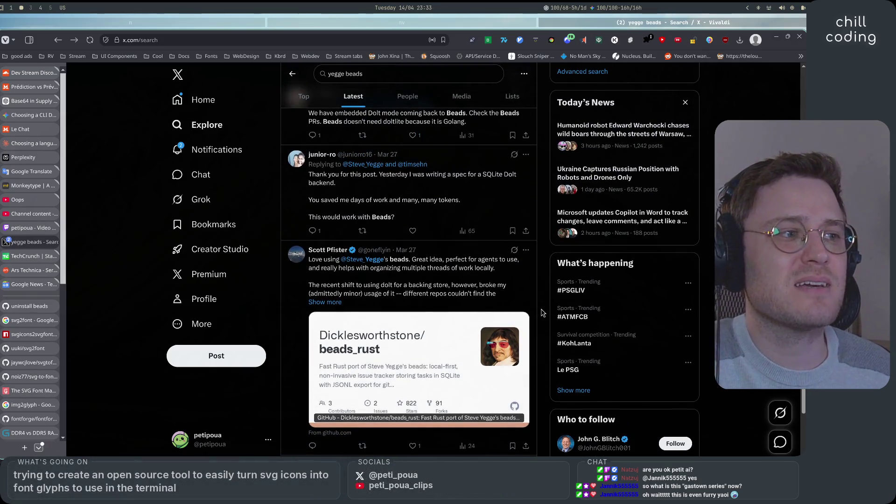
scroll(542, 313, down, 3)
scroll(543, 313, down, 3)
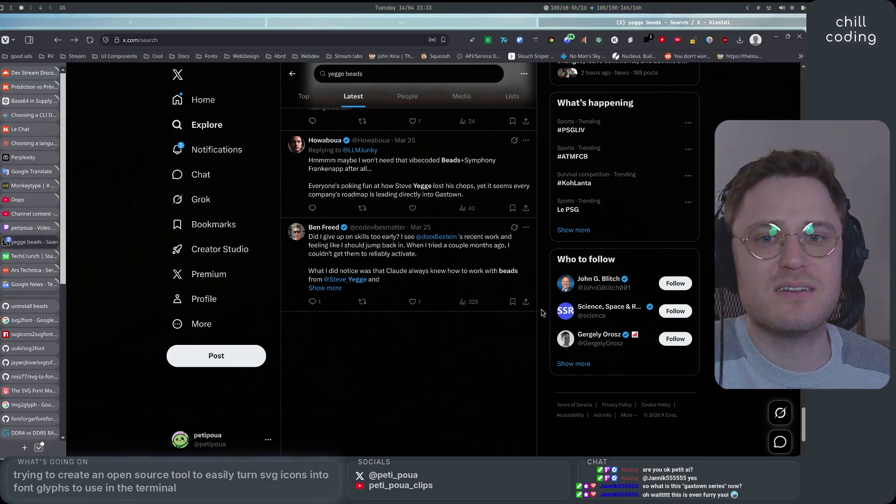
scroll(542, 313, up, 2)
scroll(543, 312, up, 3)
scroll(543, 312, down, 4)
scroll(542, 313, up, 4)
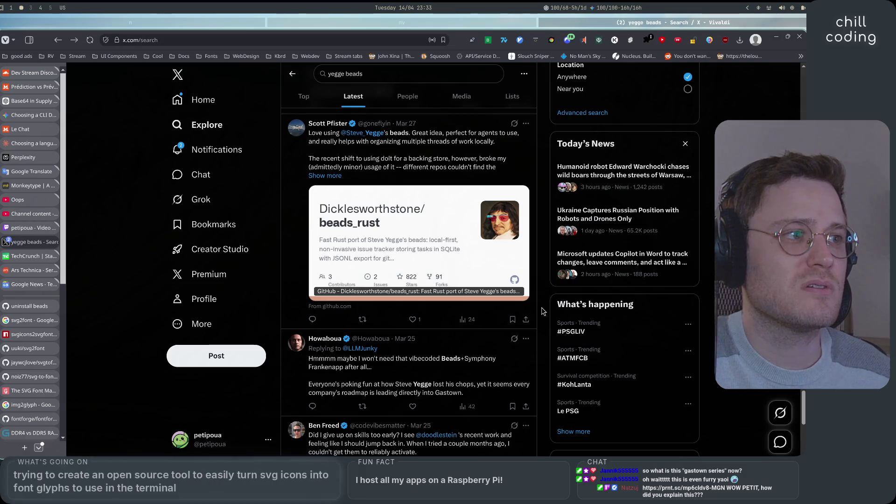
scroll(544, 311, down, 3)
scroll(543, 311, up, 2)
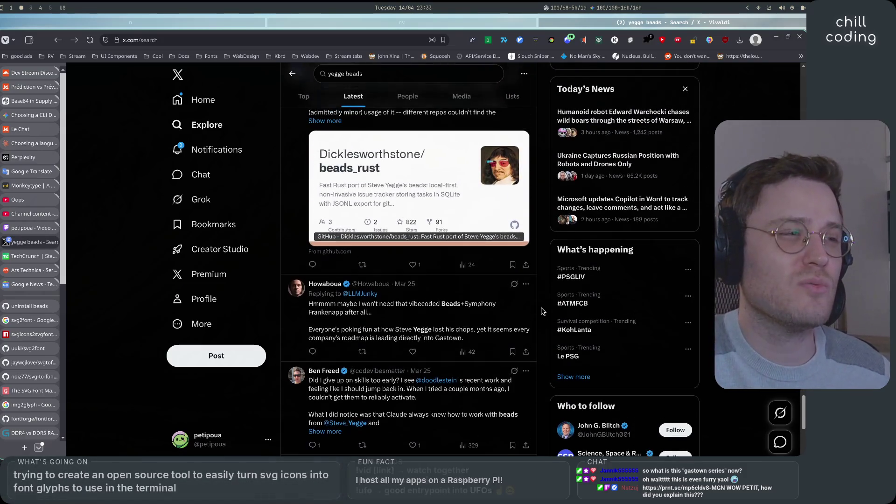
scroll(544, 312, up, 2)
scroll(544, 312, down, 2)
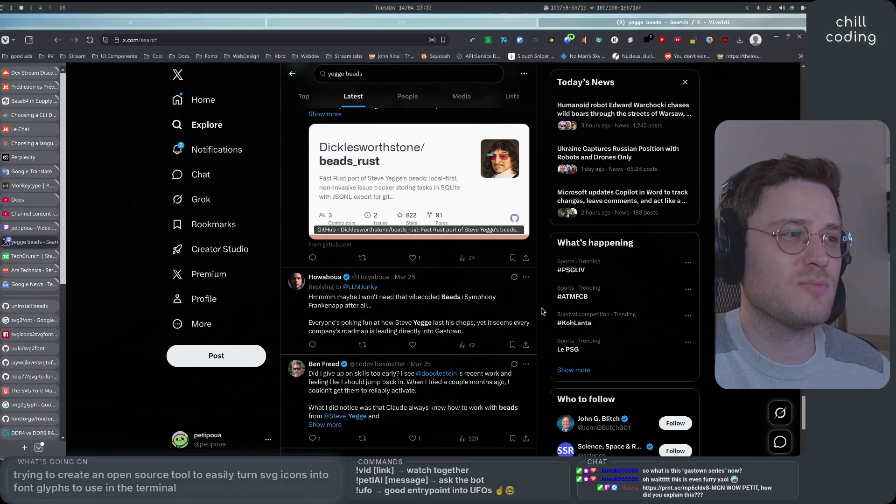
scroll(544, 311, down, 1)
scroll(544, 312, up, 3)
scroll(543, 312, up, 7)
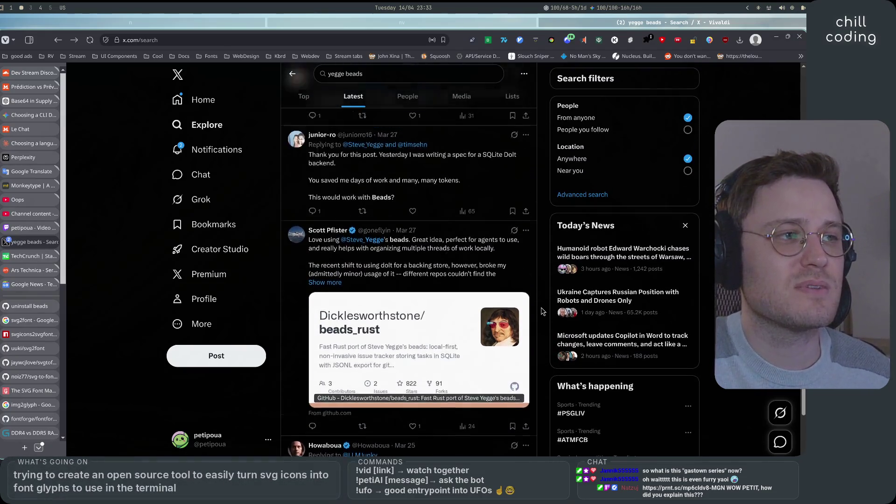
scroll(543, 311, up, 1)
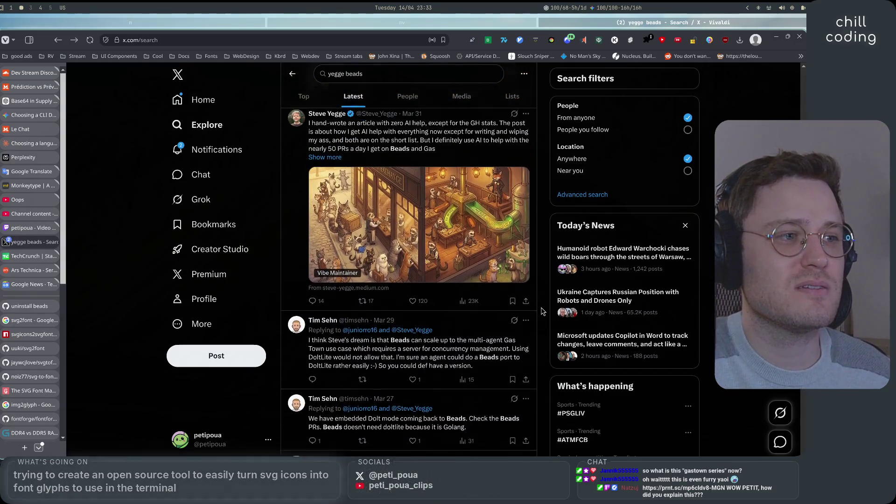
scroll(543, 311, up, 6)
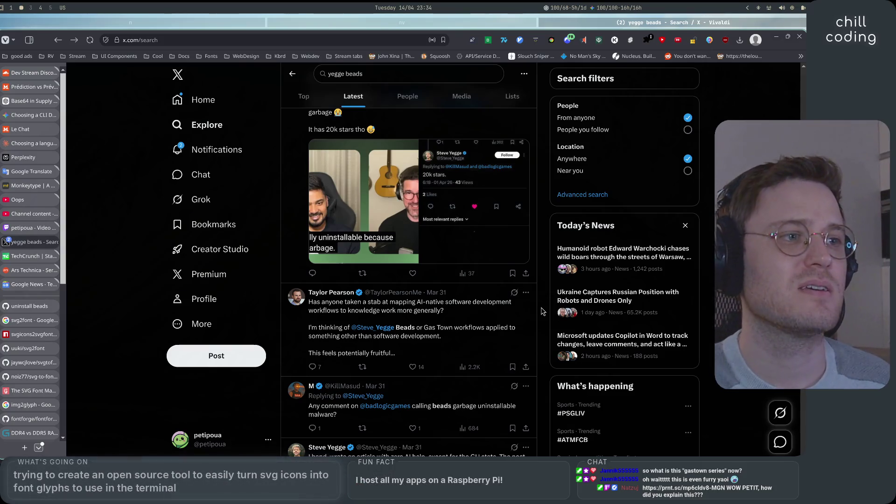
scroll(543, 312, up, 6)
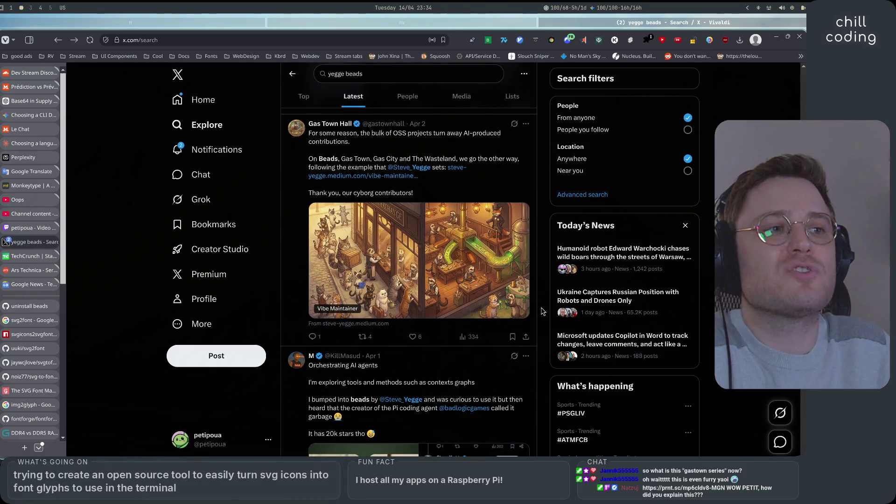
scroll(543, 312, up, 1)
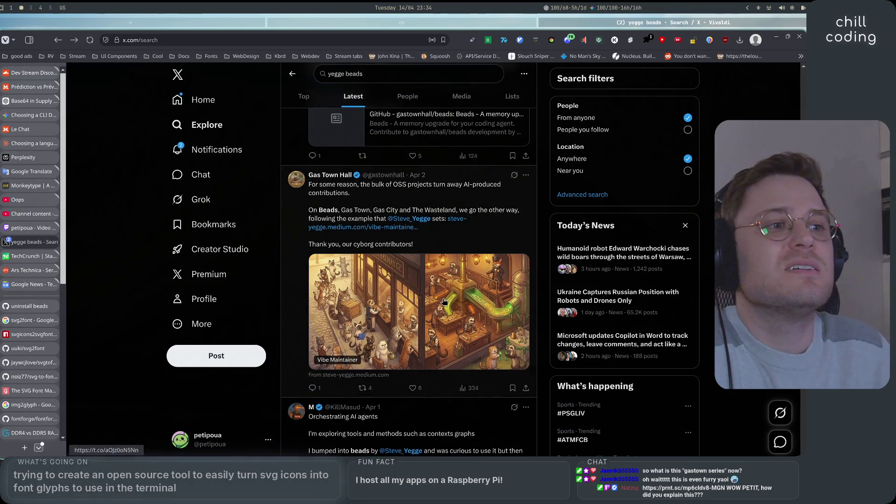
scroll(541, 368, up, 5)
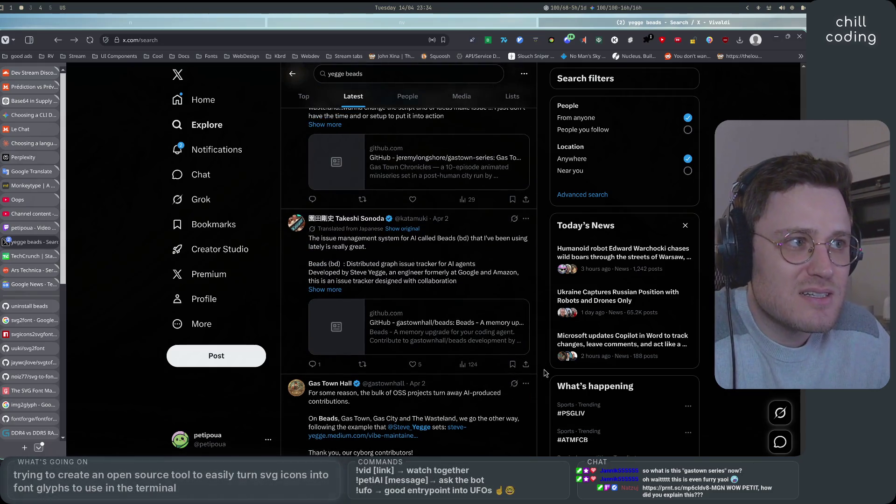
scroll(545, 373, up, 2)
scroll(545, 373, down, 2)
scroll(545, 373, up, 2)
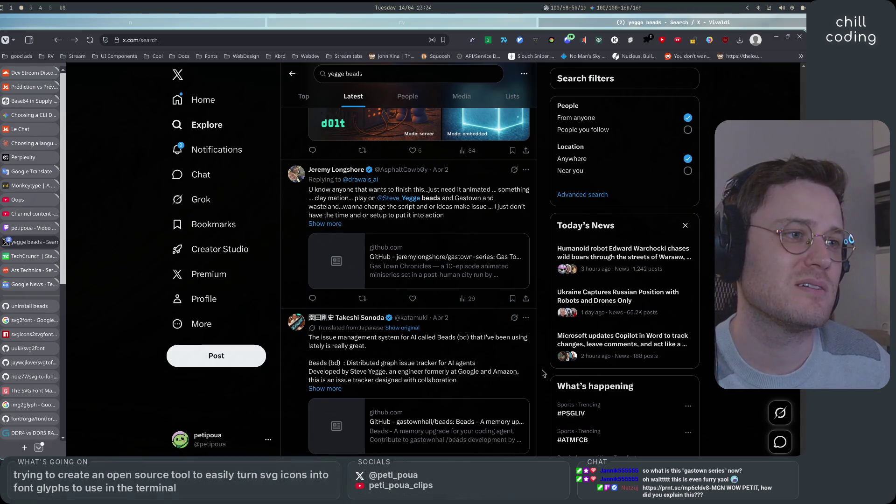
scroll(488, 339, down, 1)
click(471, 329)
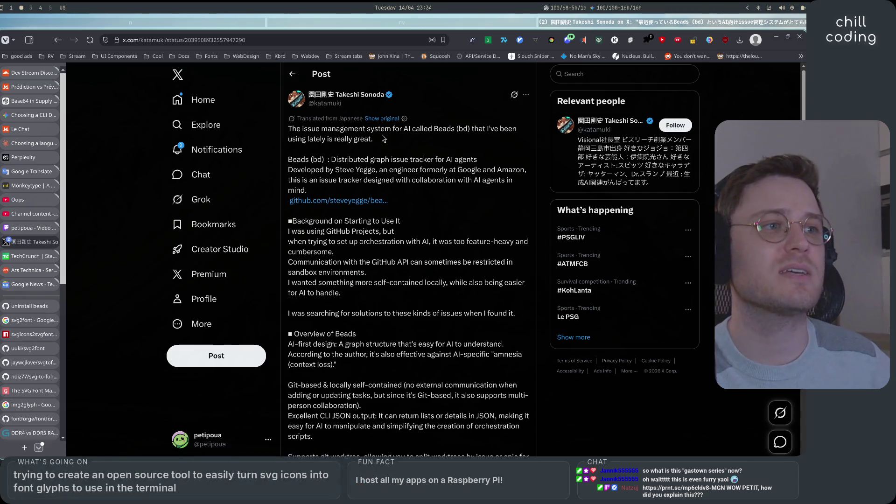
Read the Beads post, highlighting its opening, the Beads (bd) introduction and the orchestration sentence
drag(291, 129, 513, 130)
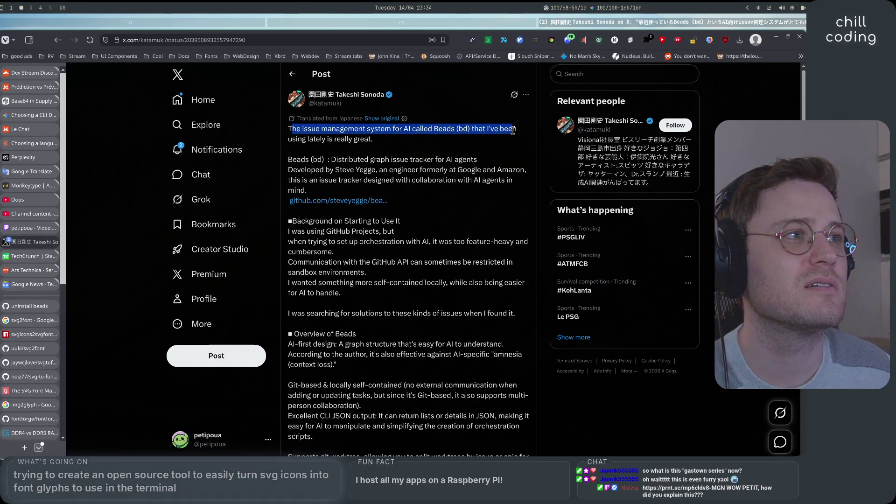
drag(336, 140, 308, 139)
mouse_move(292, 160)
mouse_down()
mouse_move(476, 162)
mouse_move(327, 171)
mouse_move(471, 171)
mouse_move(395, 181)
mouse_move(464, 178)
mouse_up()
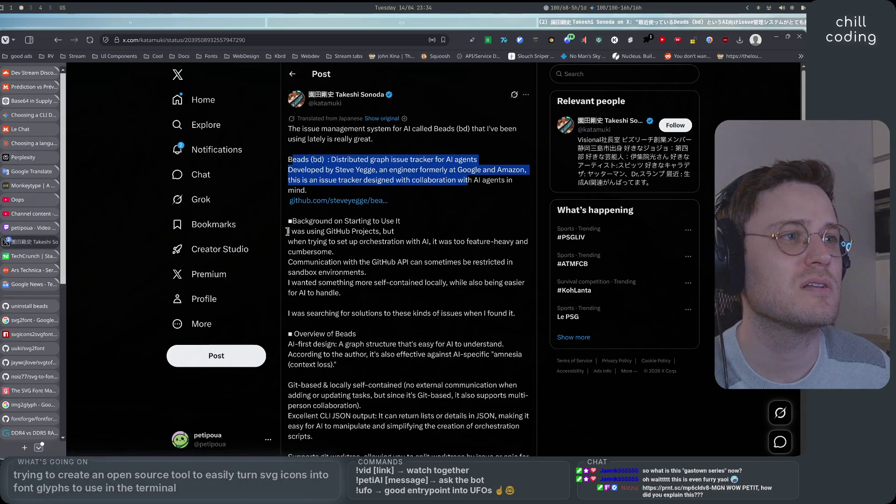
drag(288, 221, 400, 221)
scroll(342, 242, down, 1)
mouse_move(298, 183)
mouse_down()
mouse_move(530, 186)
mouse_move(343, 195)
mouse_up()
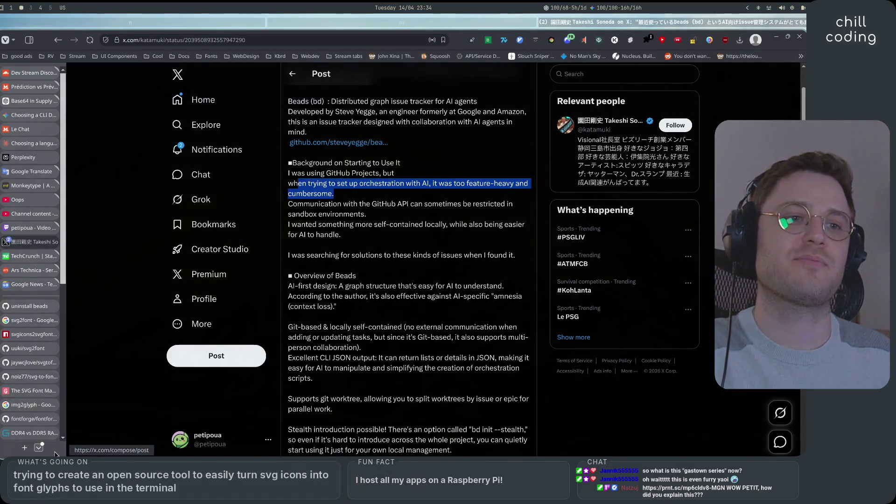
Load prnt.sc/mp6cldv8-MGN in a new browser tab
click(24, 448)
text(prnt.sc/mp6cldv8-MGN)
key(Return)
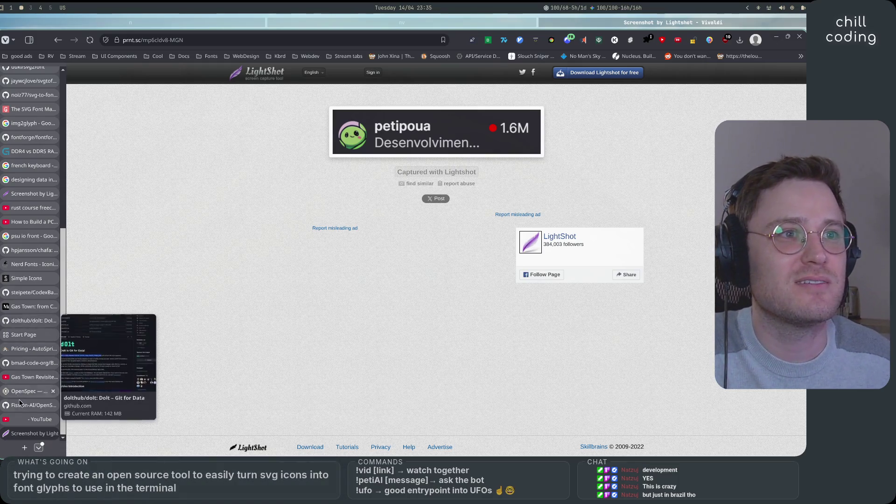
Switch from the Lightshot screenshot back to the tab with the Beads post on X
scroll(21, 406, up, 5)
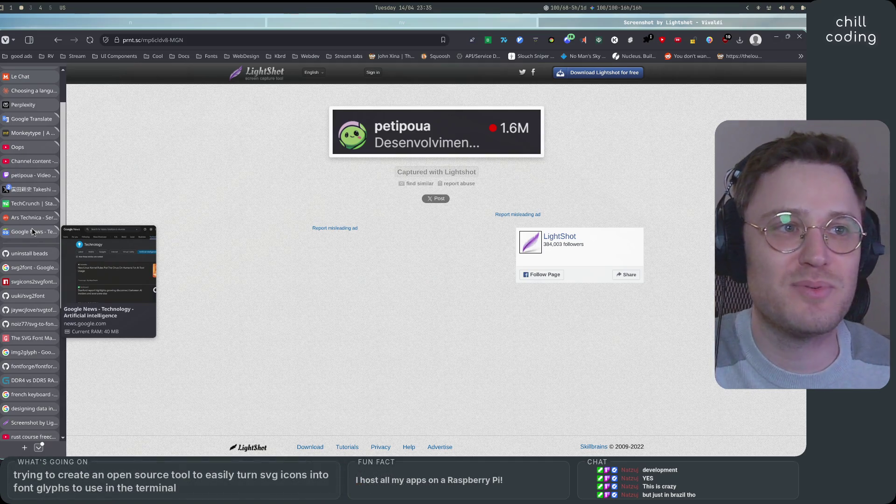
click(33, 189)
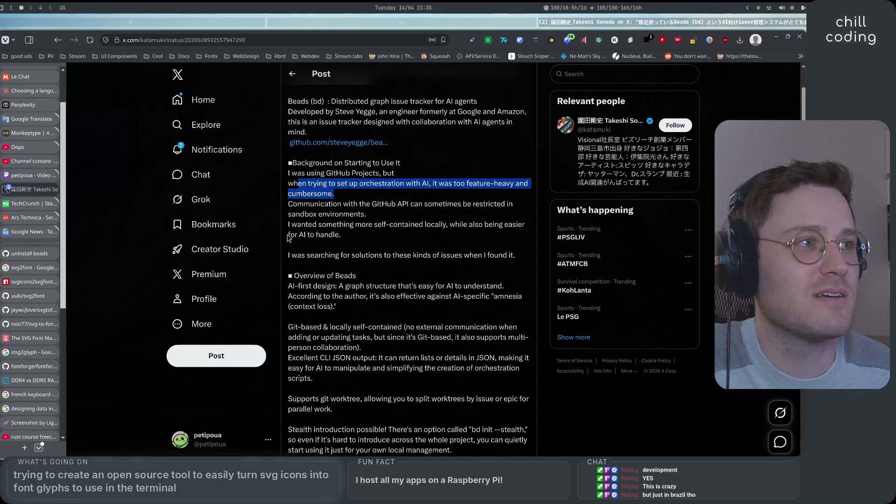
Read the Beads post, highlighting the GitHub API lines, the search sentence and the GitHub Projects background
click(351, 224)
mouse_move(288, 204)
mouse_down()
mouse_move(361, 257)
mouse_move(411, 265)
mouse_move(383, 280)
mouse_up()
click(382, 280)
drag(516, 256, 286, 263)
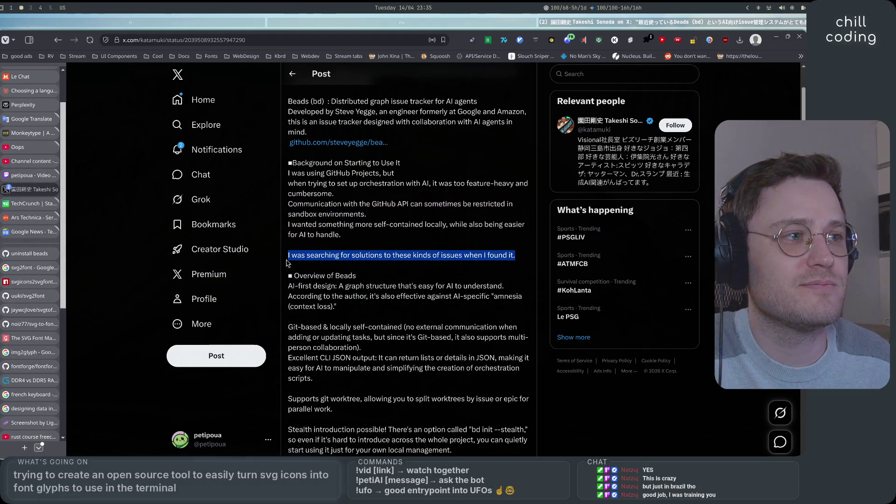
scroll(419, 294, down, 2)
click(428, 313)
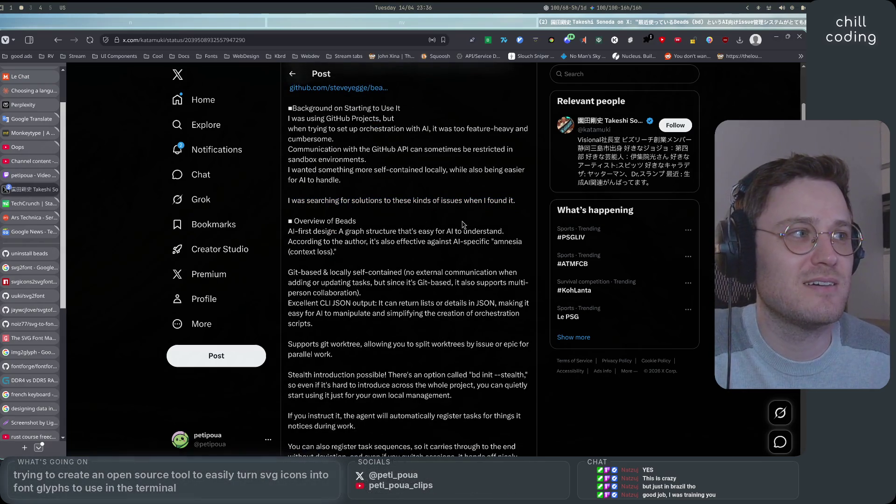
mouse_move(523, 204)
mouse_down()
mouse_move(291, 126)
mouse_move(282, 86)
mouse_move(297, 149)
mouse_up()
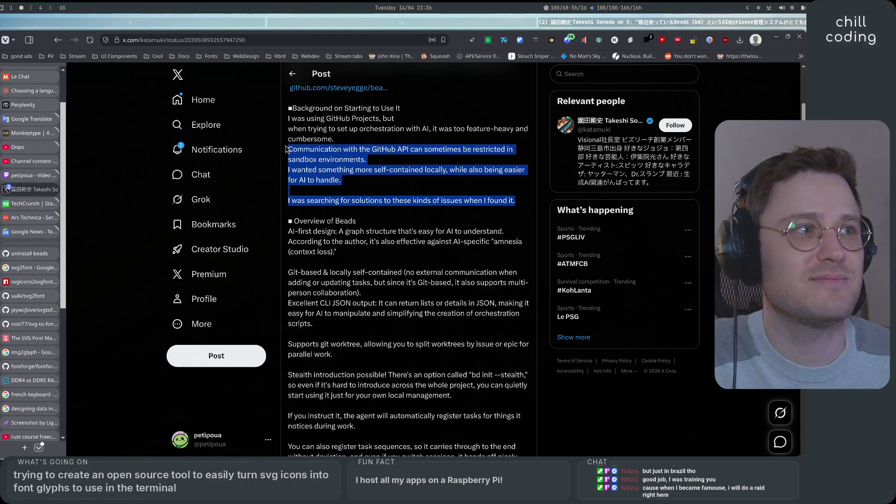
click(525, 205)
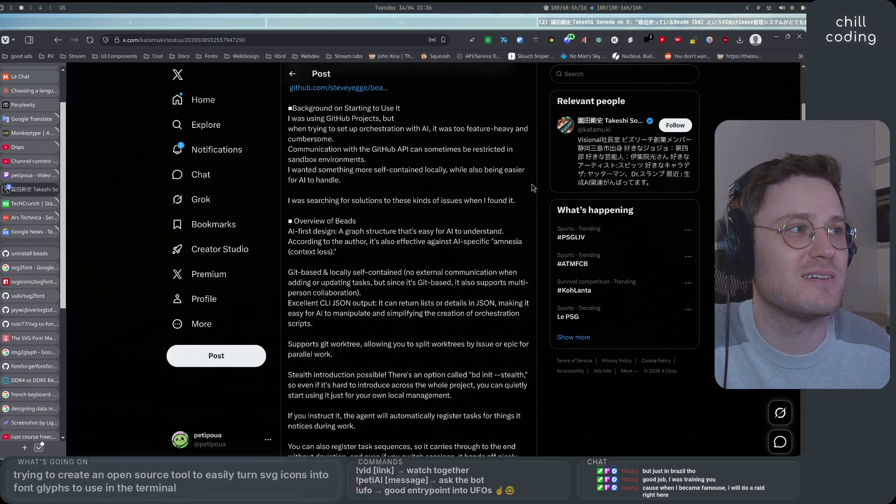
Read through the Overview of Beads section, the CLI JSON output text and the Stealth paragraph
scroll(370, 271, down, 2)
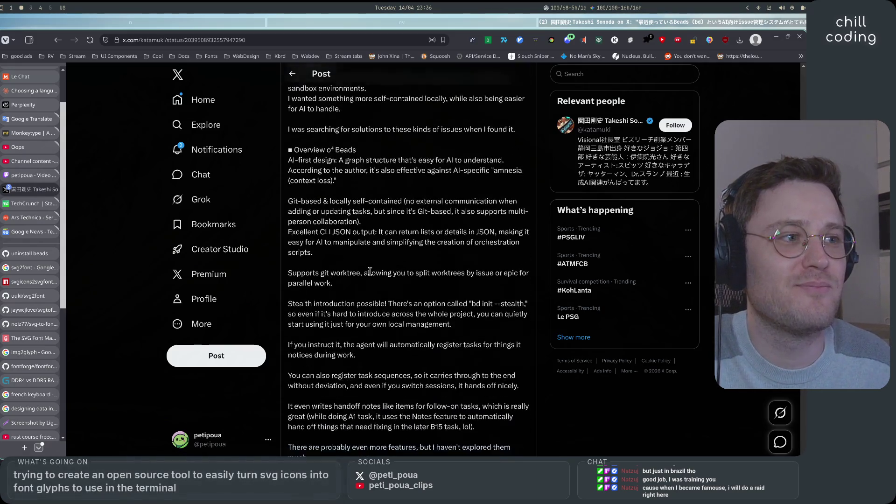
scroll(371, 271, down, 7)
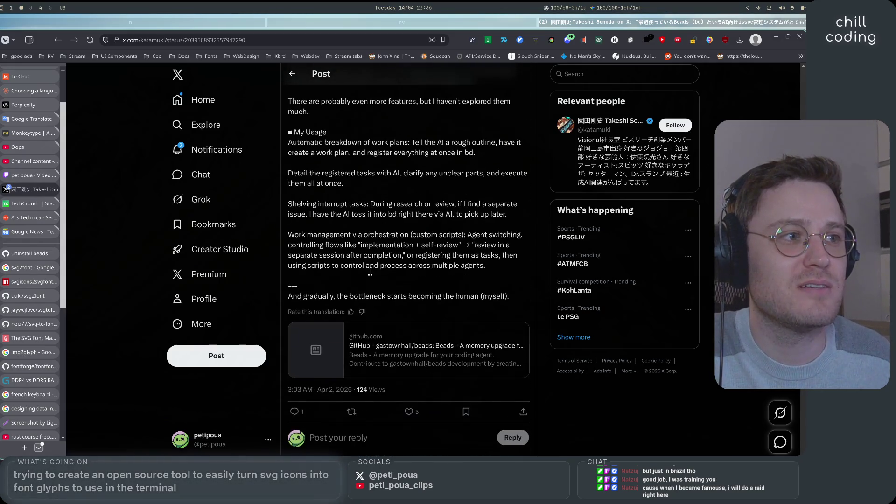
scroll(370, 270, up, 10)
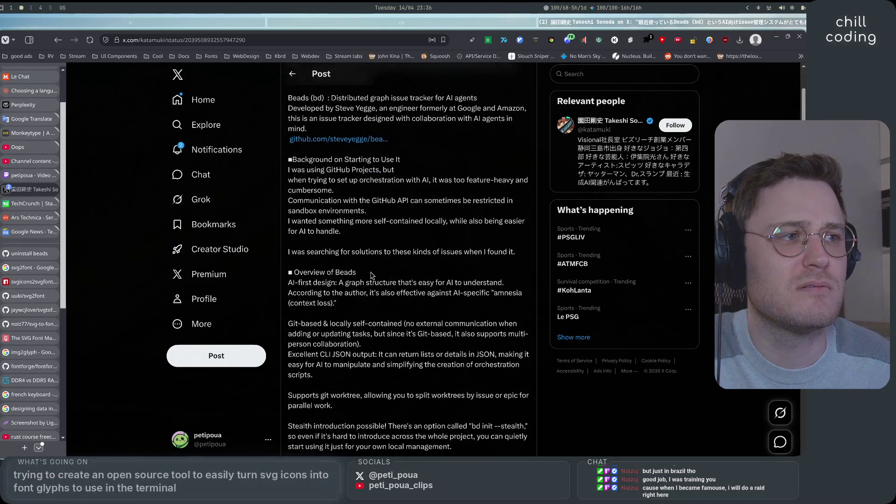
scroll(372, 276, down, 2)
drag(327, 173, 492, 175)
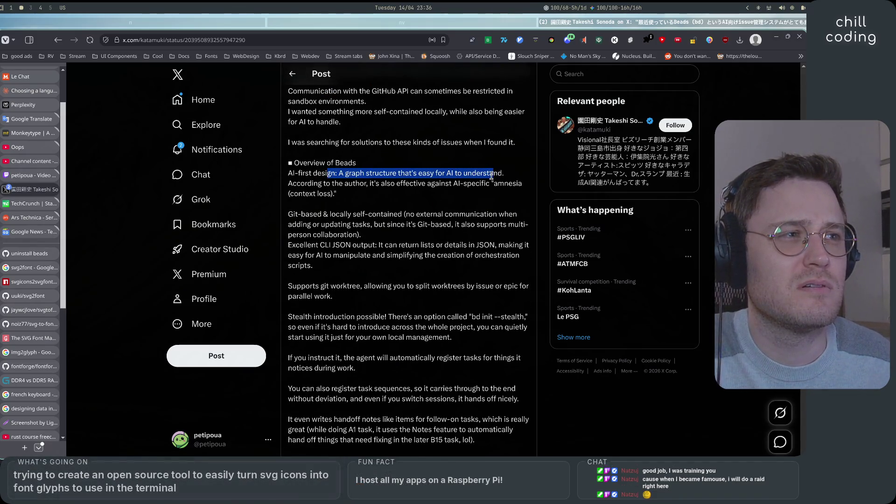
drag(304, 183, 380, 184)
drag(301, 214, 485, 215)
drag(305, 245, 495, 247)
scroll(495, 246, down, 1)
drag(301, 235, 500, 248)
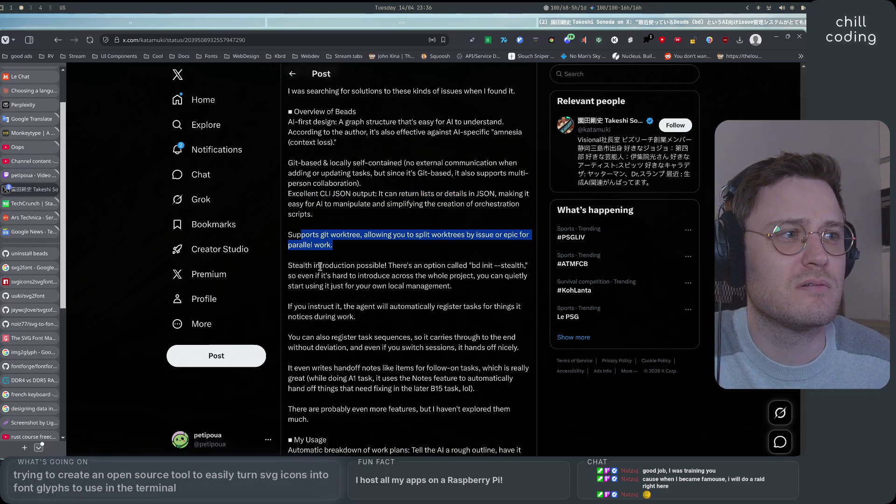
drag(323, 268, 522, 276)
click(433, 306)
scroll(433, 306, down, 1)
mouse_move(296, 207)
mouse_down()
mouse_move(468, 208)
mouse_move(514, 218)
mouse_move(455, 229)
mouse_up()
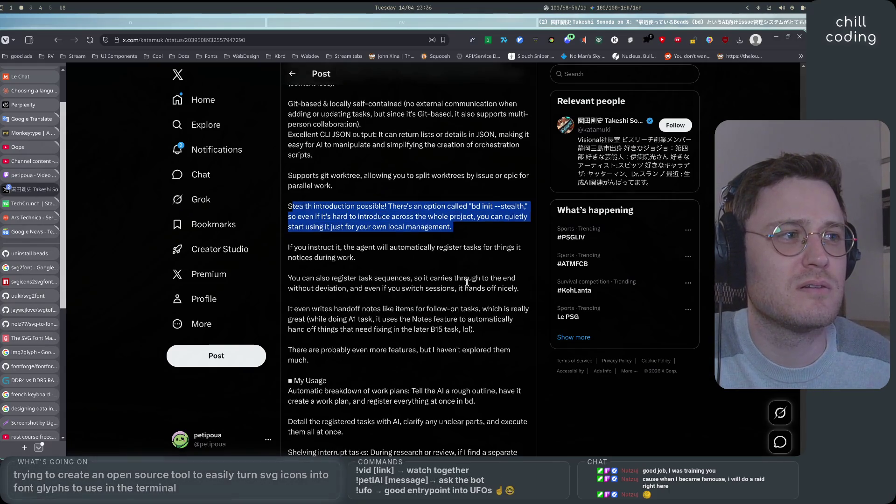
Read the task sequences and handoff notes passages, then return to the 'yegge beads' results
scroll(467, 282, down, 4)
scroll(468, 286, up, 3)
drag(302, 248, 493, 248)
drag(328, 278, 420, 289)
click(370, 315)
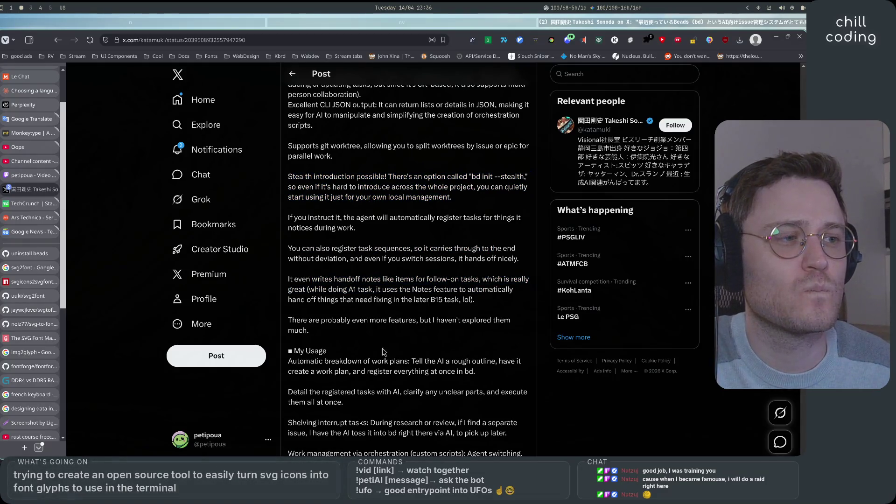
scroll(376, 357, down, 2)
click(293, 80)
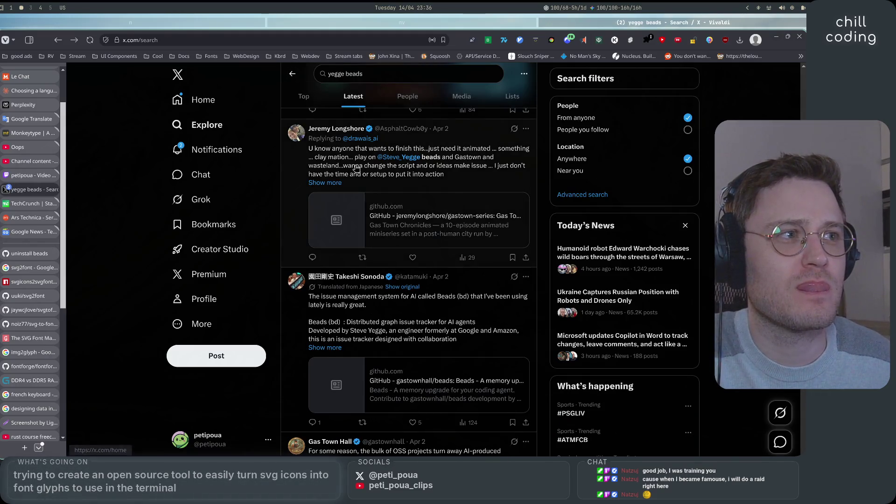
Open the translated Beads post and read the paragraphs on automatic work-plan breakdown
click(364, 394)
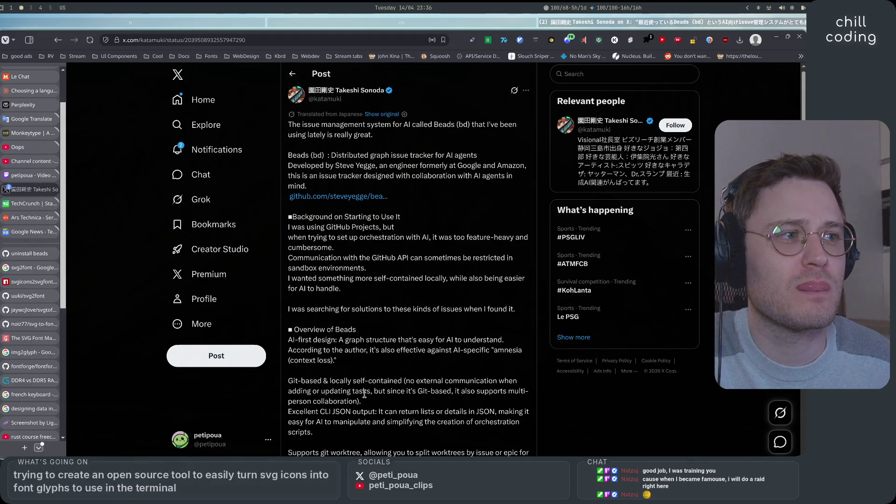
scroll(364, 393, down, 6)
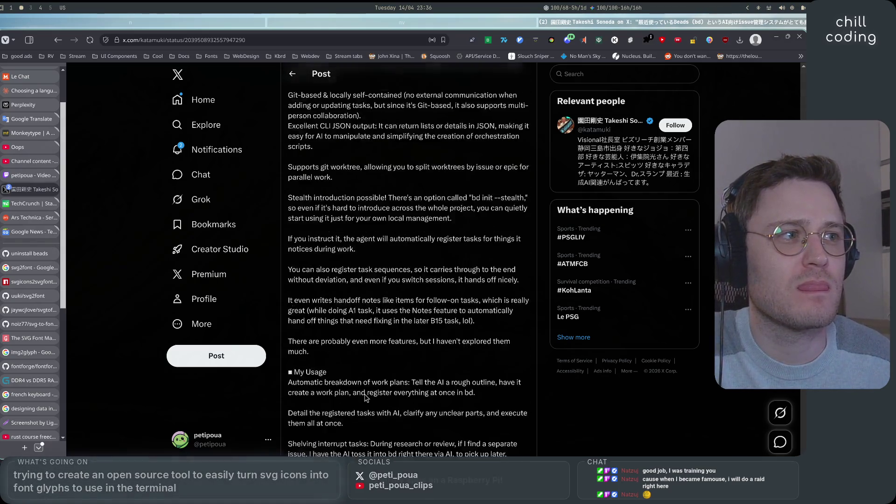
scroll(365, 396, down, 2)
scroll(365, 396, down, 2)
mouse_move(290, 207)
mouse_down()
mouse_move(518, 207)
mouse_move(471, 218)
mouse_move(485, 240)
mouse_move(447, 253)
mouse_move(448, 302)
mouse_move(466, 308)
mouse_move(450, 309)
mouse_move(490, 310)
mouse_up()
scroll(471, 329, down, 4)
scroll(472, 331, down, 3)
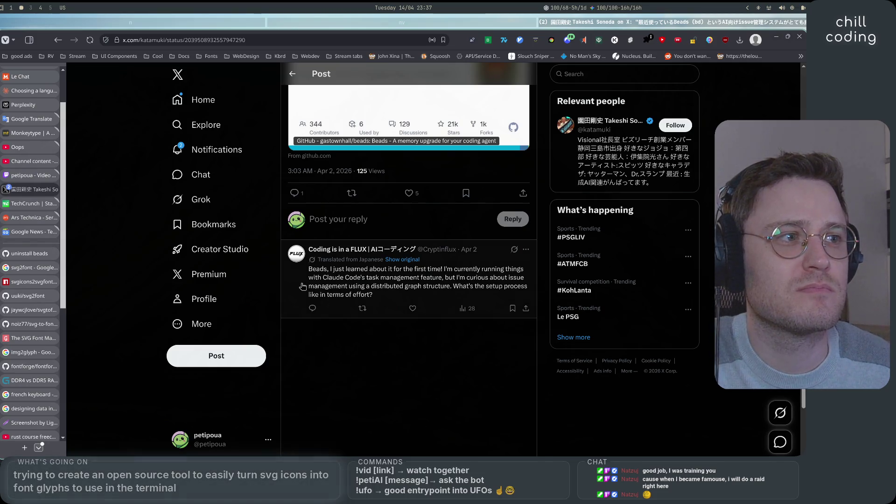
scroll(411, 333, down, 3)
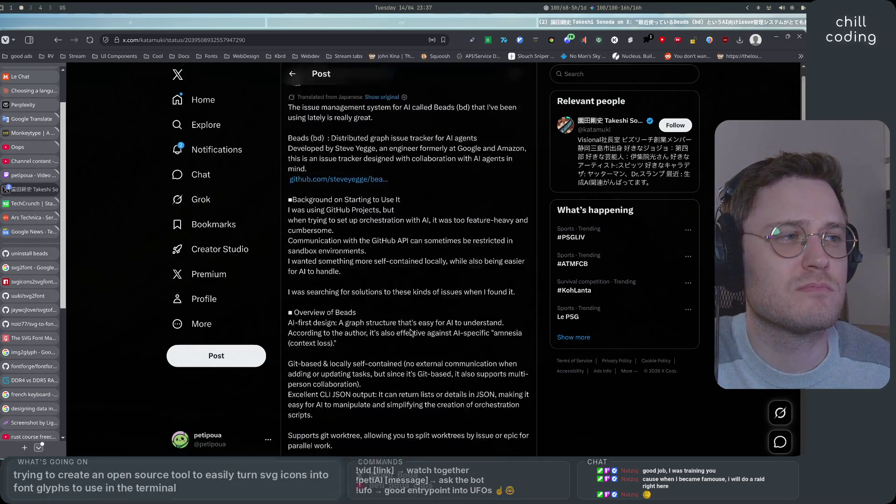
scroll(411, 332, up, 10)
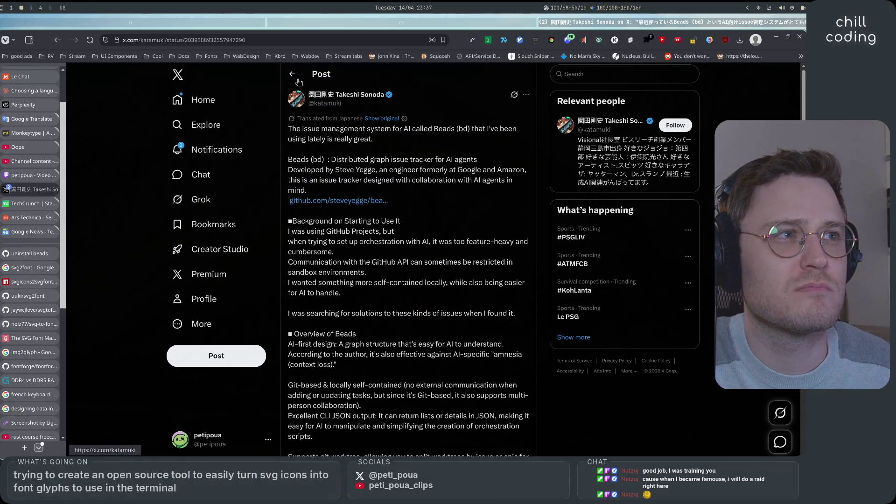
Return to the 'yegge beads' results and scroll down to the older Mar 31 posts
click(299, 82)
scroll(451, 285, down, 8)
scroll(452, 286, down, 15)
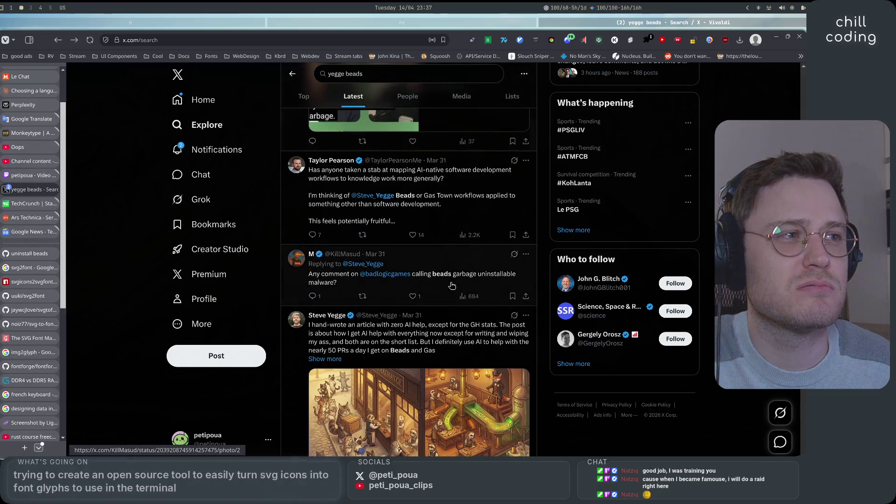
Replace the query with a from:<author> beads search and open the Jan 26 todos reply
click(392, 75)
key(ctrl+a)
text(from)
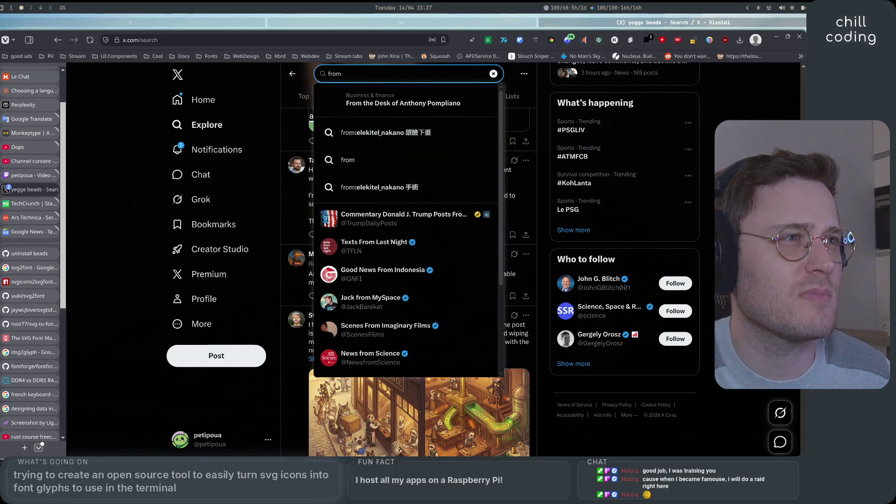
text(:mis)
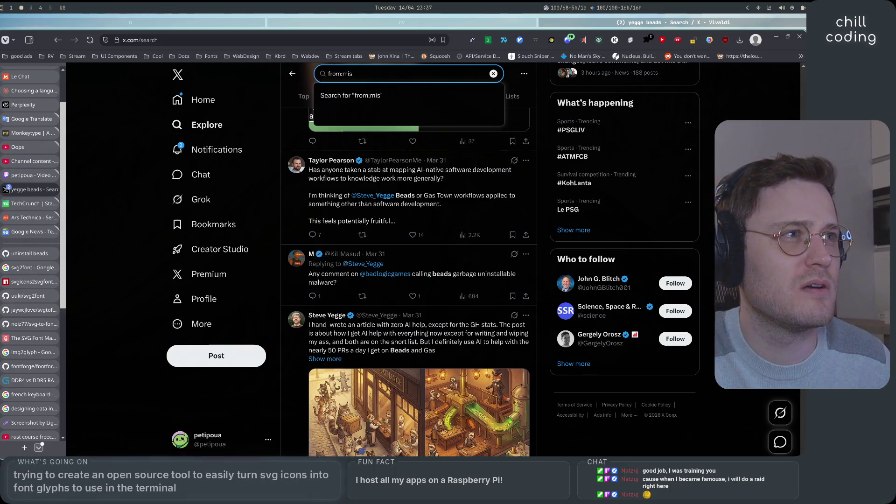
key(BackSpace)
text(tsuhiko )
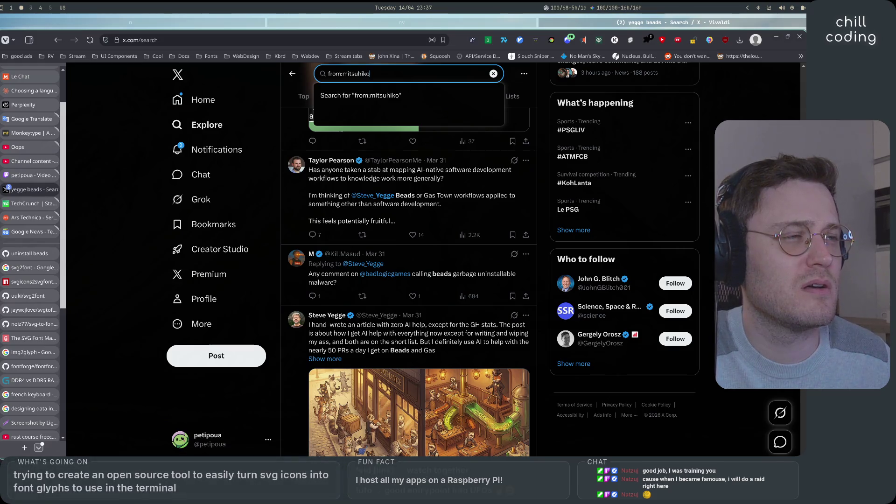
text(be)
key(Return)
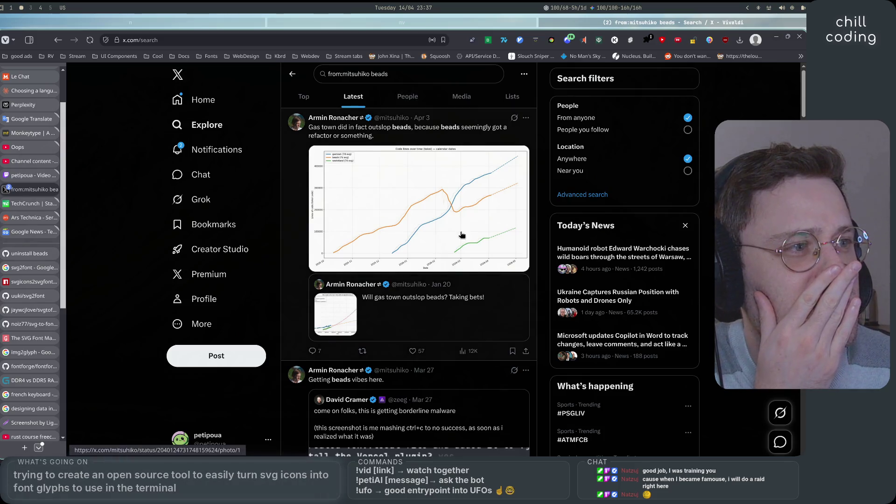
scroll(427, 234, down, 6)
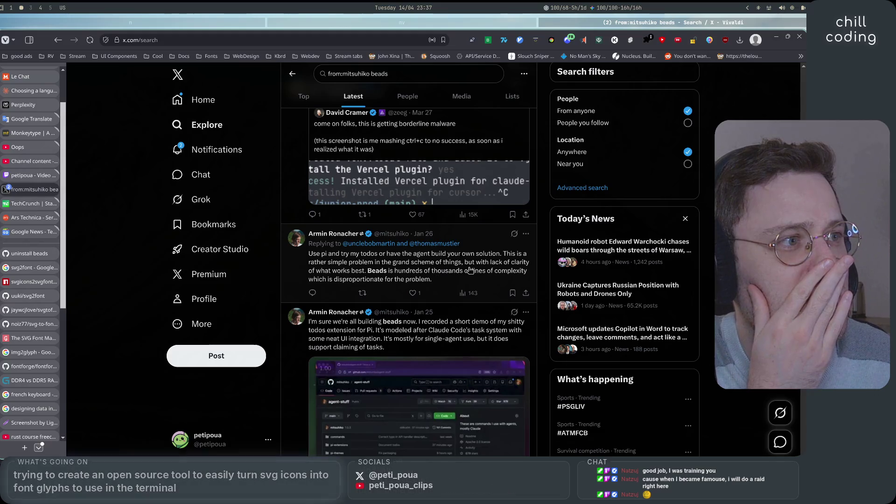
click(434, 277)
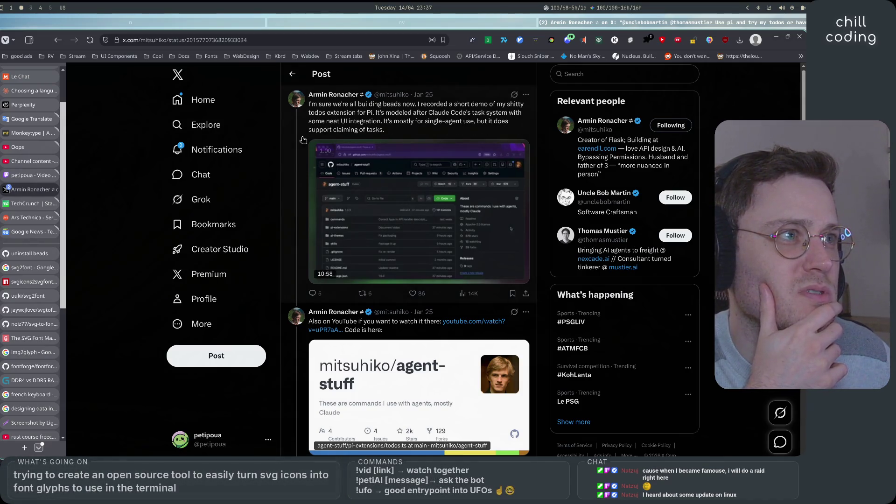
Scroll through the todos-extension thread, then return to the author's beads search results
scroll(371, 211, down, 3)
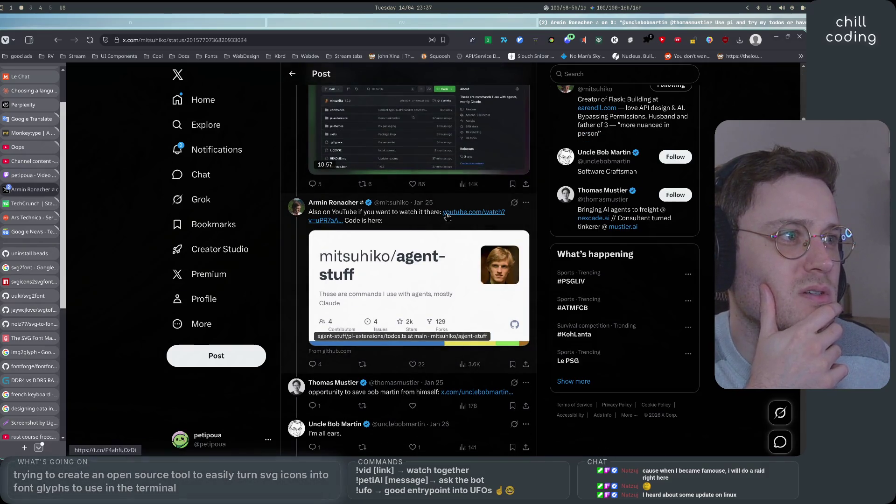
scroll(371, 211, down, 3)
scroll(336, 213, down, 3)
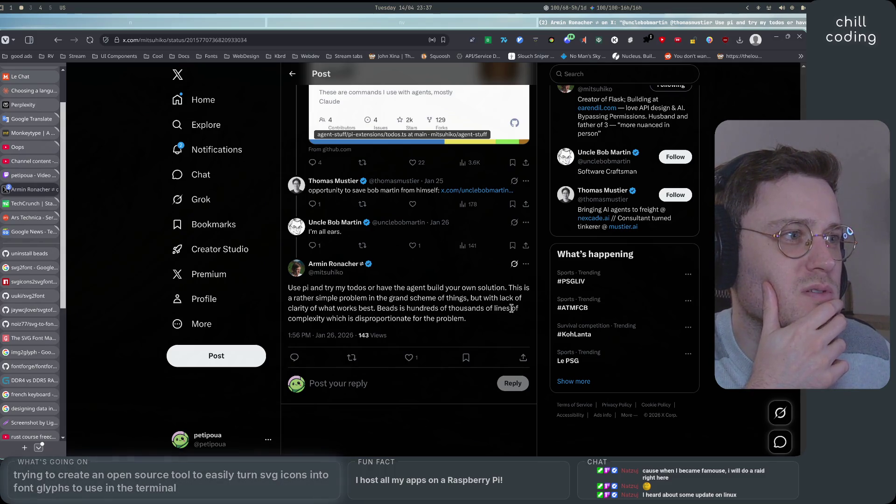
click(291, 73)
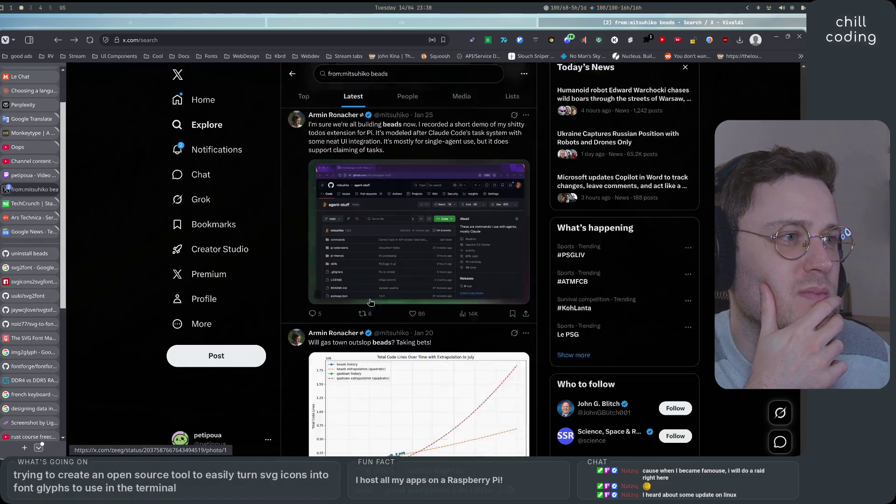
Open the Jan 17 post 'Beads grew to 248k lines of code' from the results
scroll(371, 302, down, 10)
scroll(369, 352, up, 6)
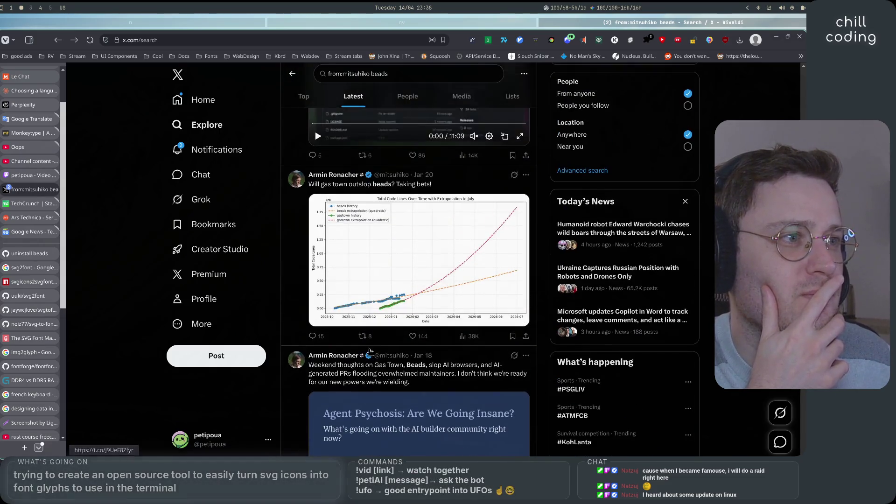
scroll(369, 351, down, 3)
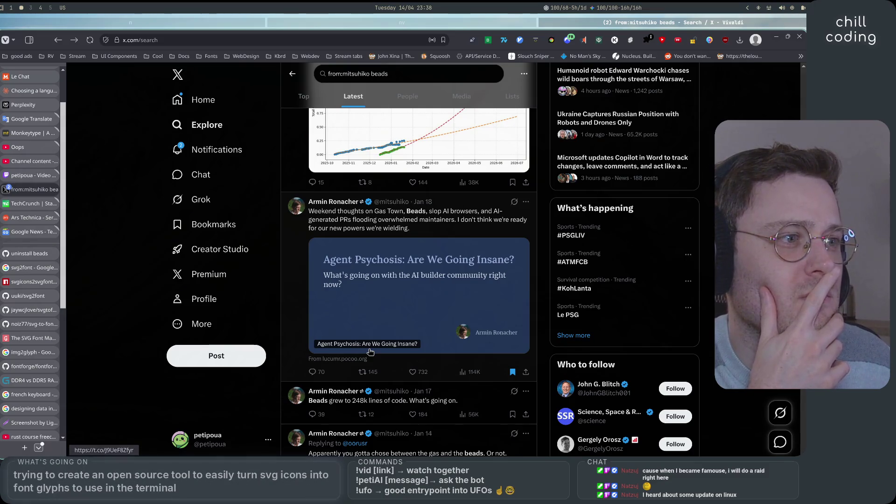
scroll(474, 237, down, 3)
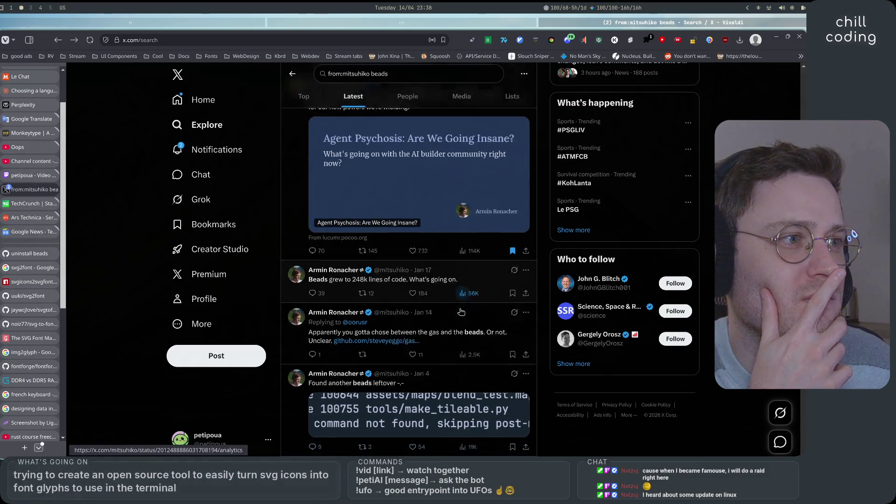
click(463, 235)
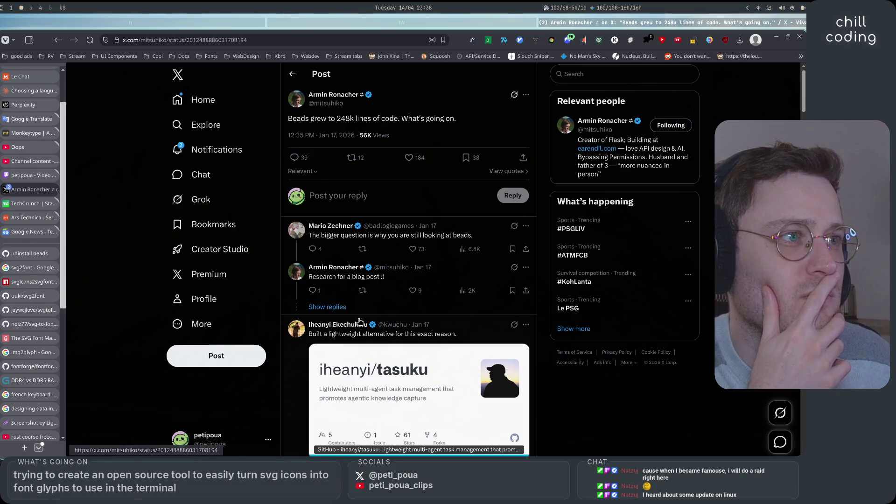
Load the hidden replies in the post's thread and start reading them
click(347, 310)
scroll(468, 325, down, 2)
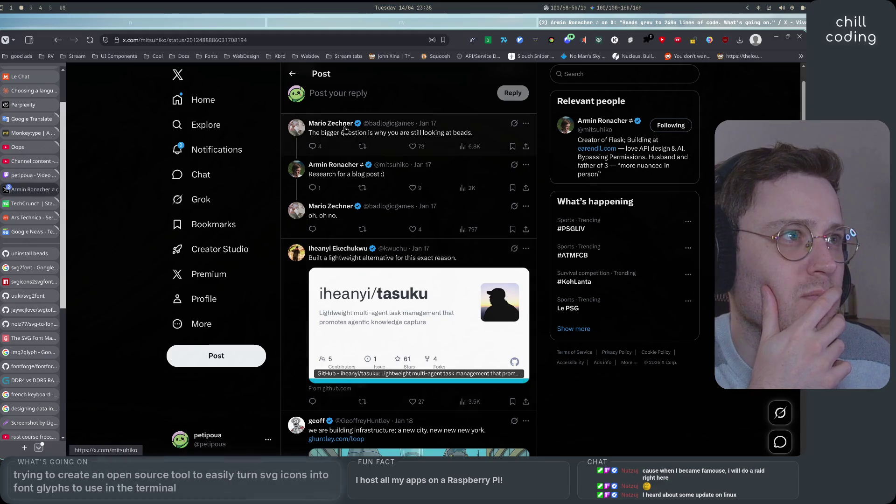
mouse_move(339, 124)
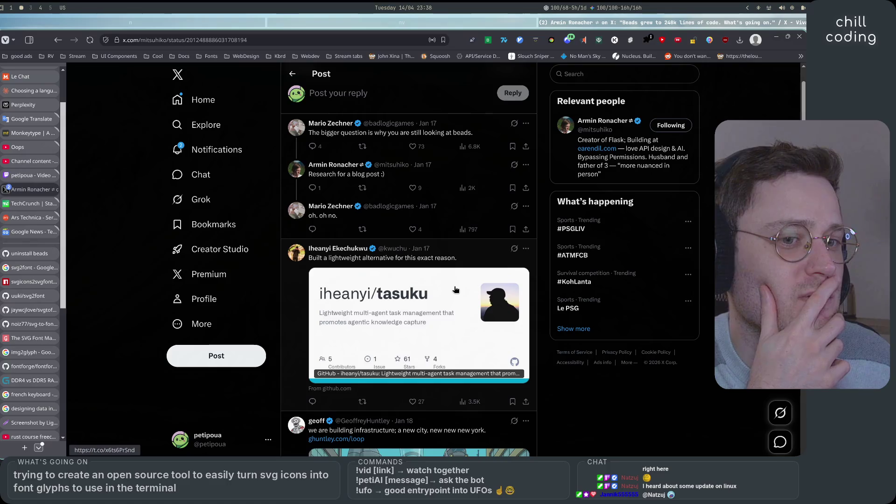
scroll(456, 290, down, 5)
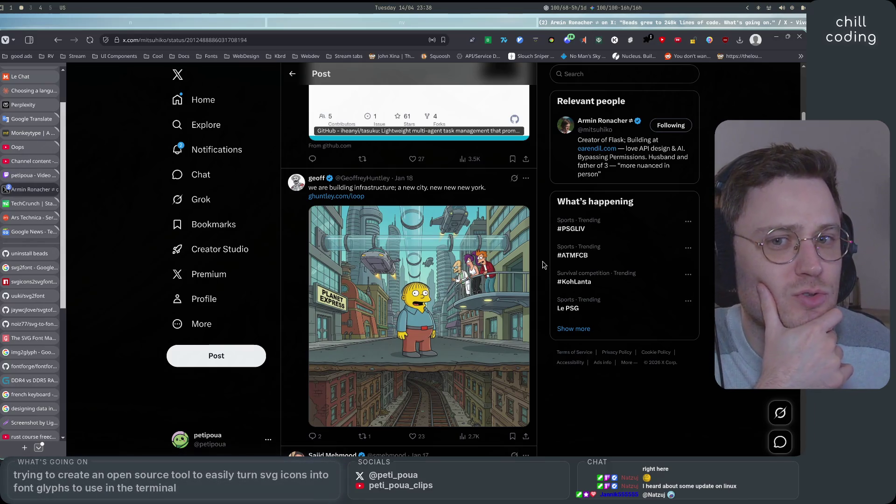
scroll(543, 265, down, 2)
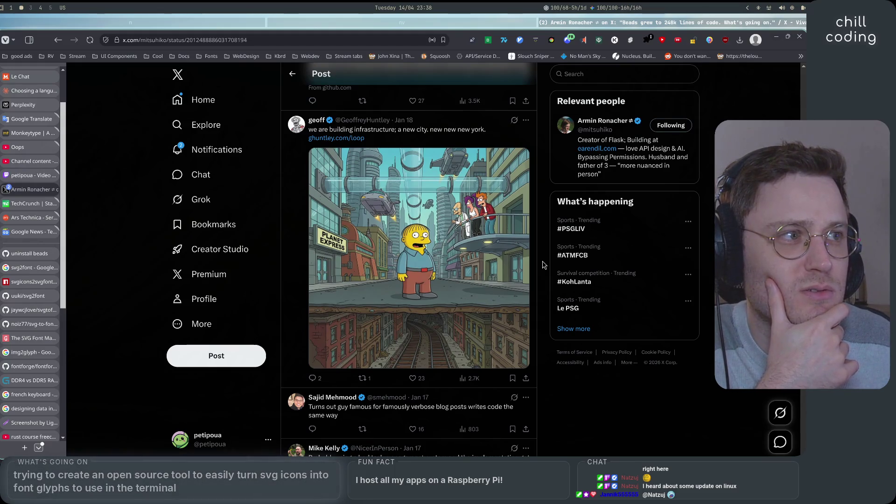
scroll(542, 265, down, 5)
scroll(542, 265, up, 6)
scroll(542, 265, down, 5)
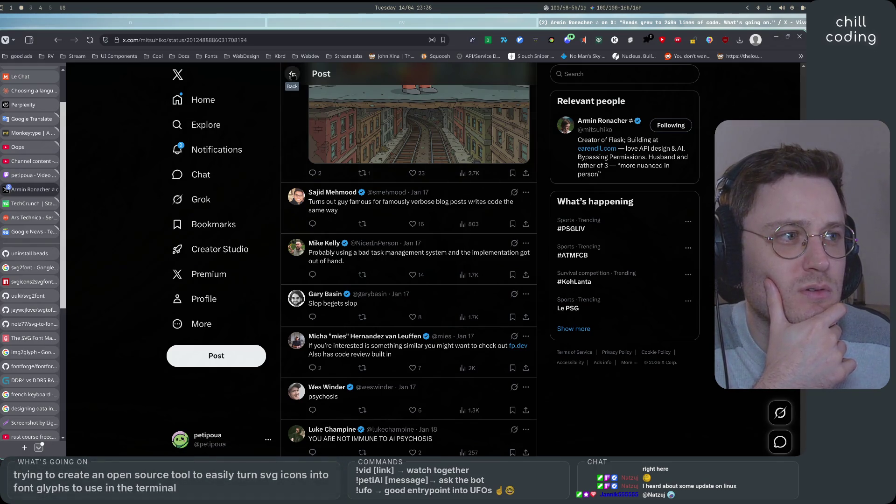
Finish reading the thread, then return to the author's 'beads' search results
scroll(311, 402, down, 2)
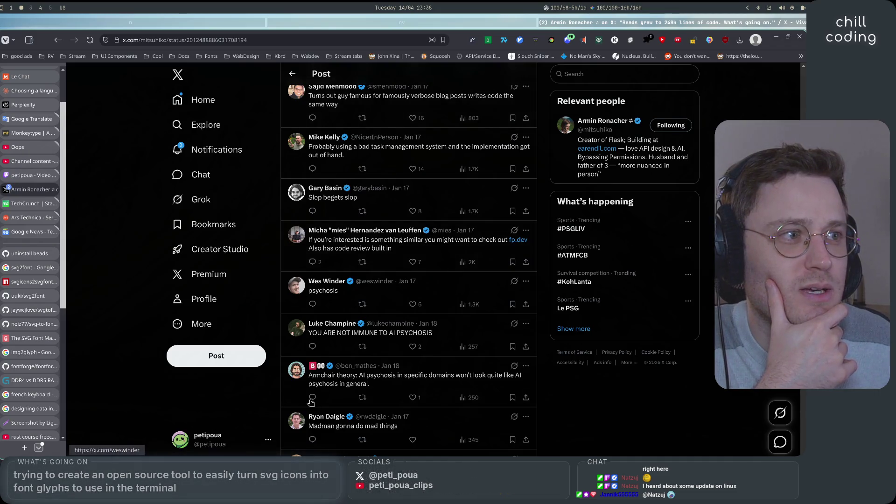
scroll(312, 171, down, 4)
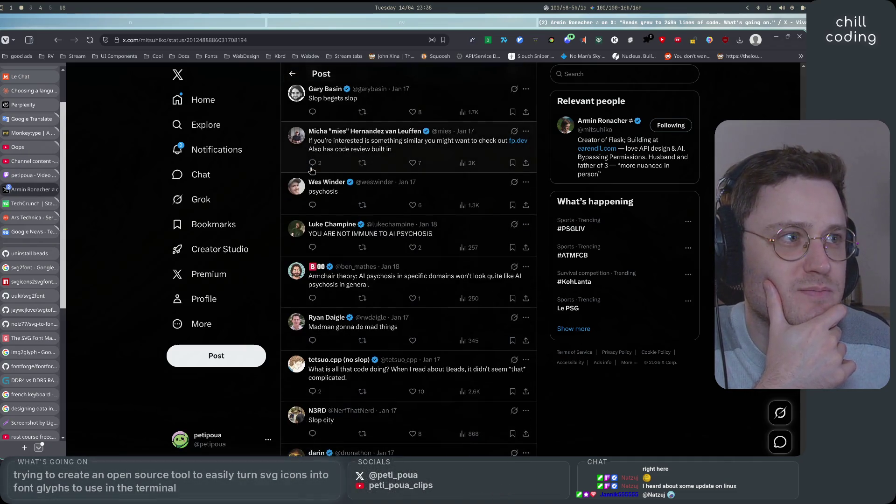
scroll(299, 298, down, 9)
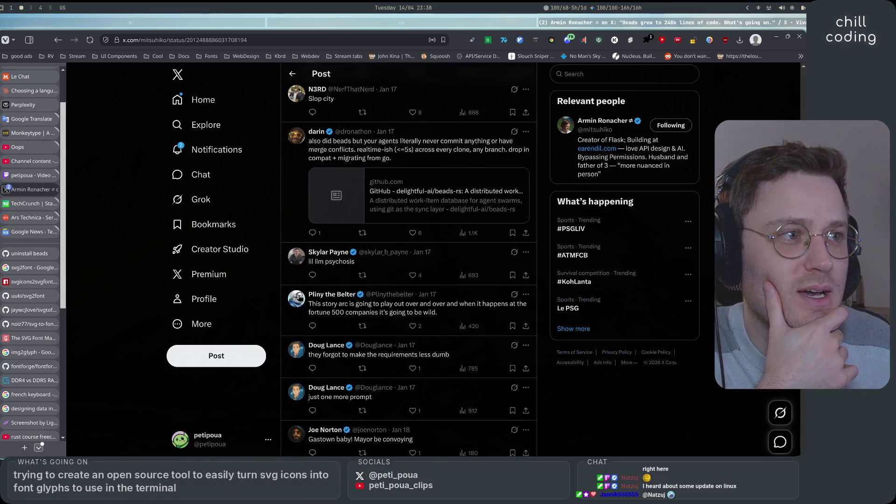
scroll(300, 298, down, 5)
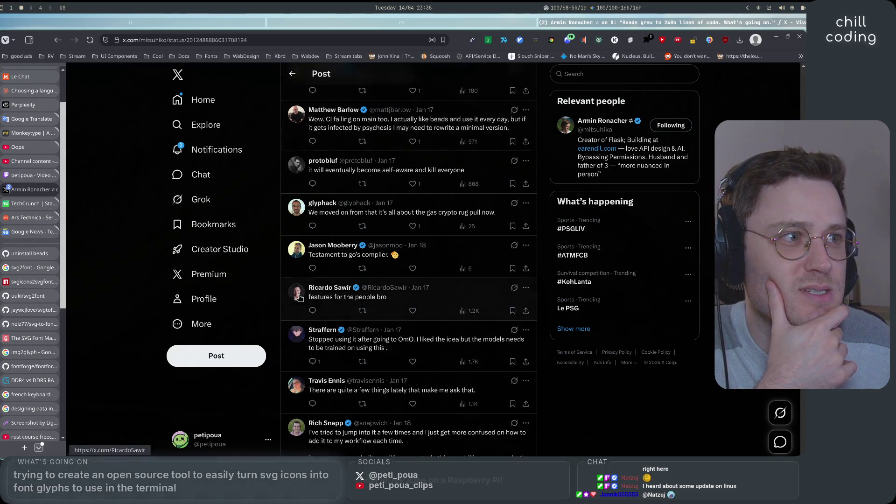
scroll(300, 298, down, 3)
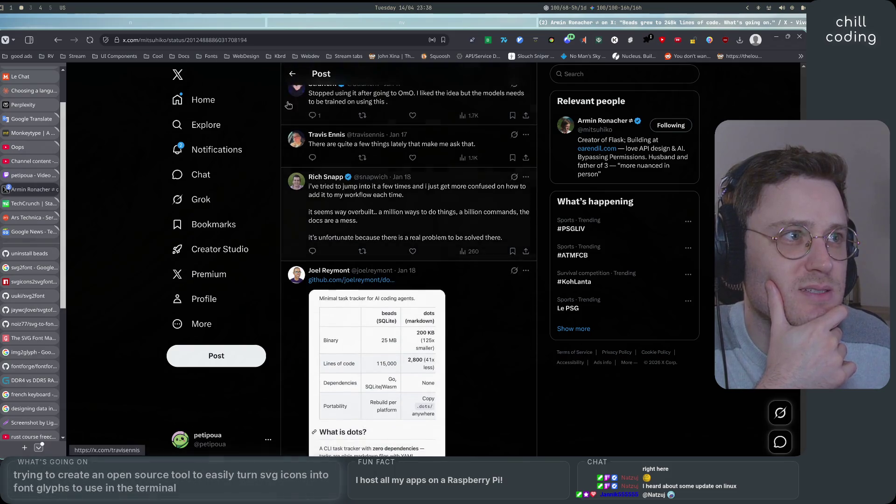
scroll(304, 95, down, 4)
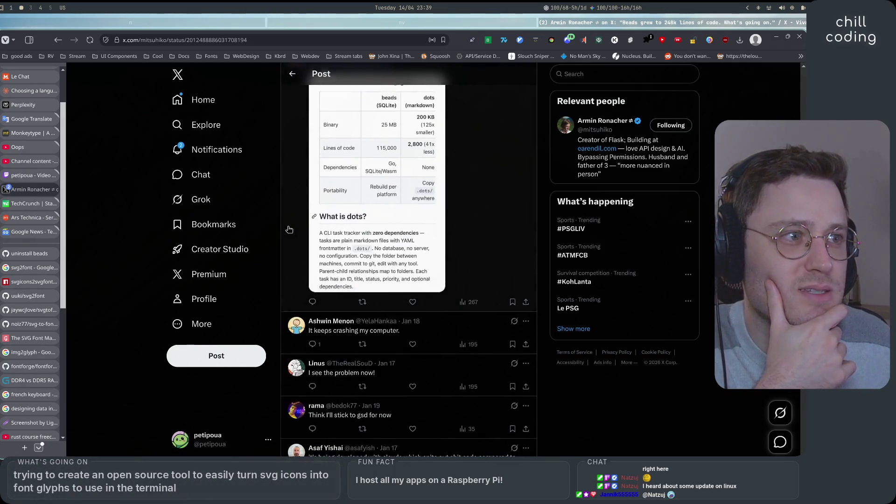
scroll(304, 96, down, 2)
click(292, 74)
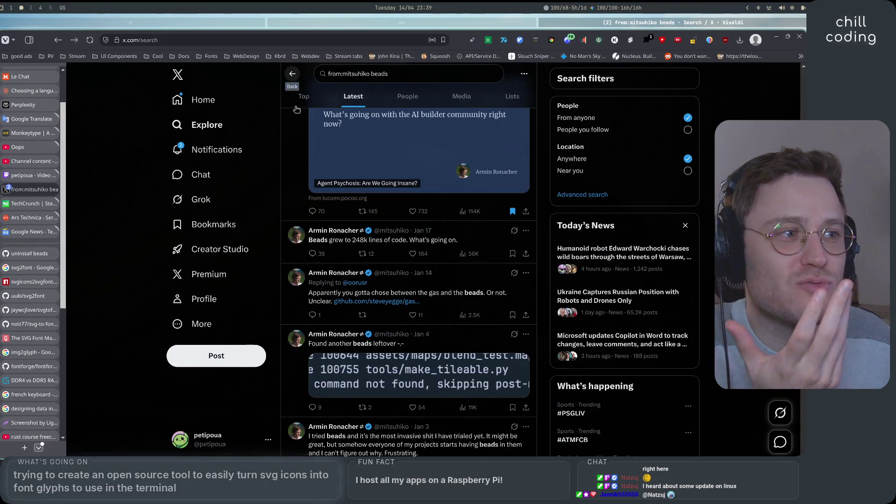
scroll(421, 303, down, 2)
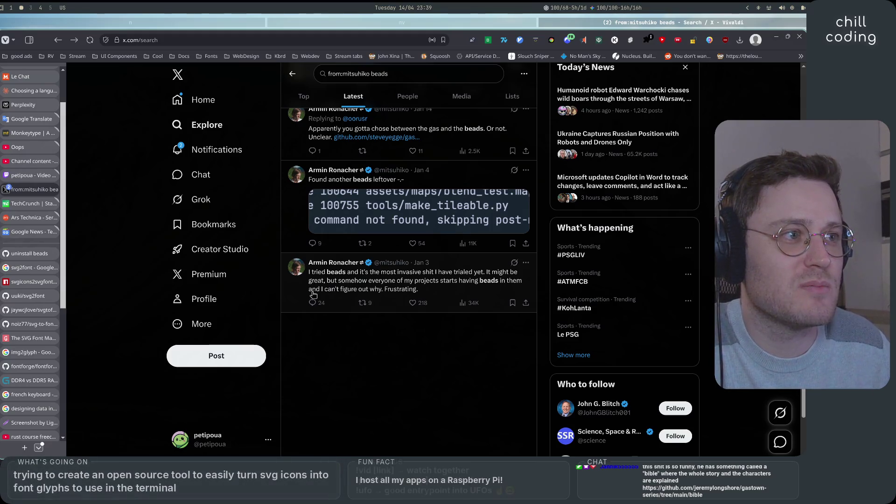
Open the Jan 3 'I tried beads' post and expand the first hidden reply thread
click(448, 289)
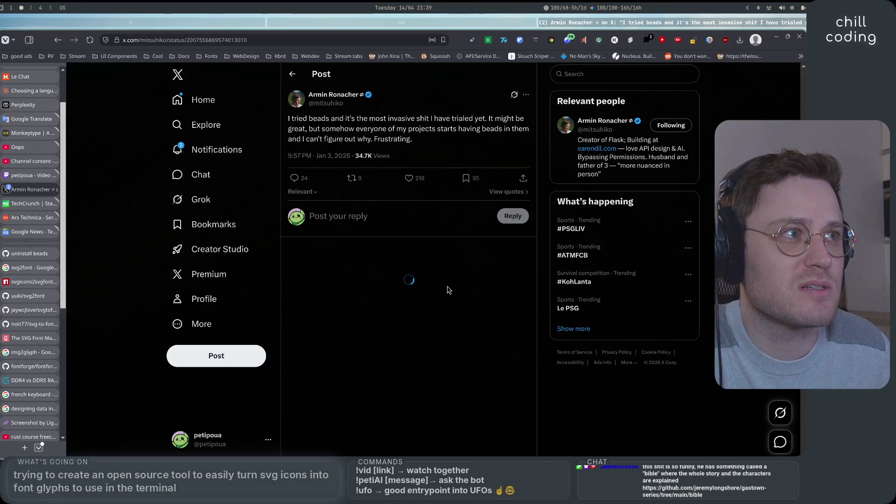
scroll(514, 322, down, 2)
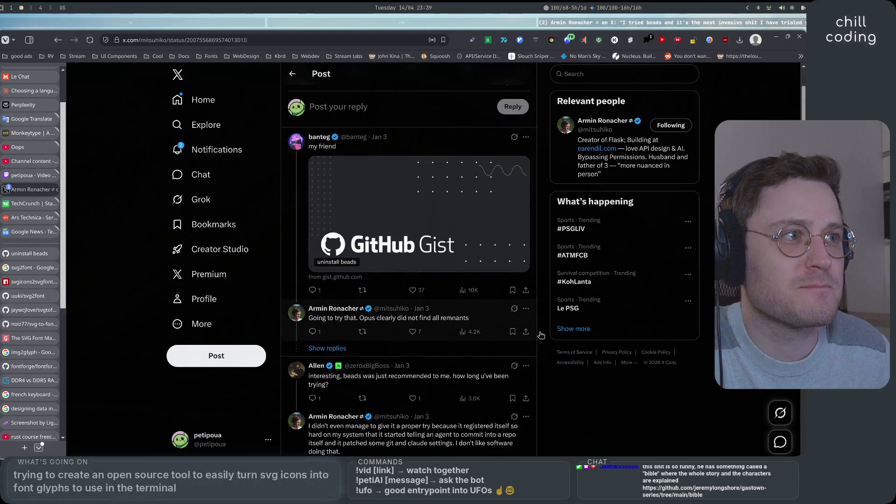
scroll(549, 352, down, 2)
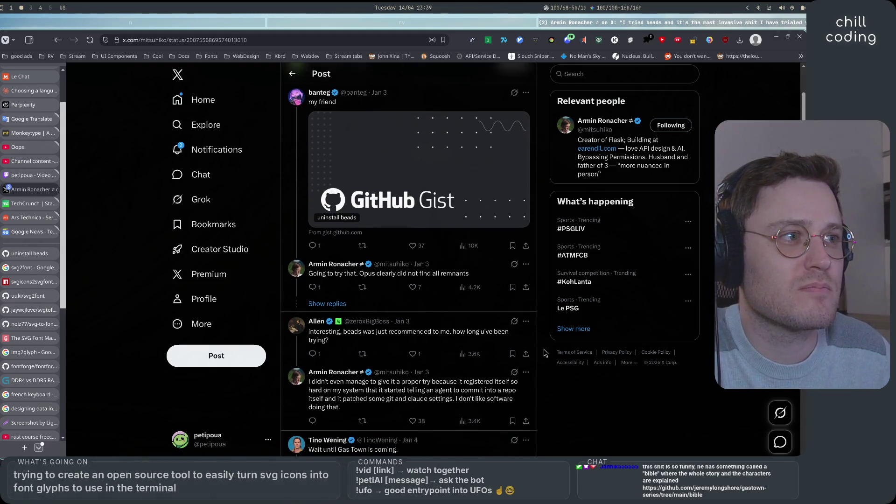
click(418, 259)
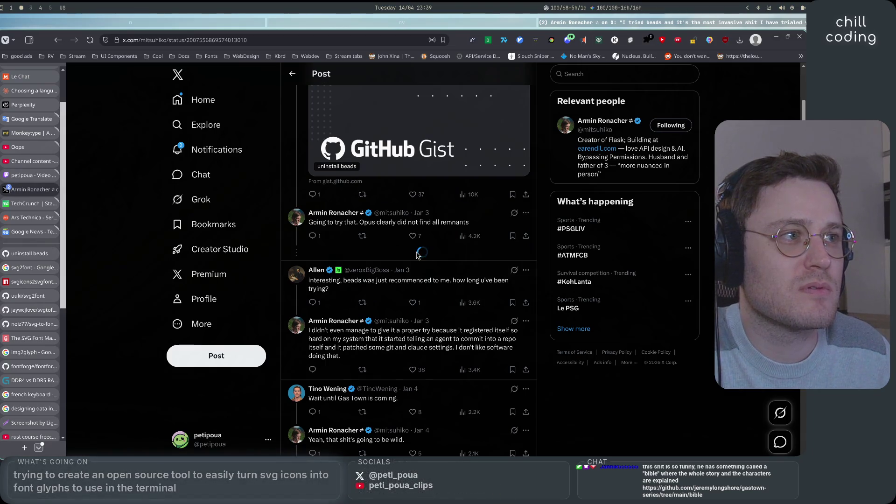
scroll(532, 324, down, 3)
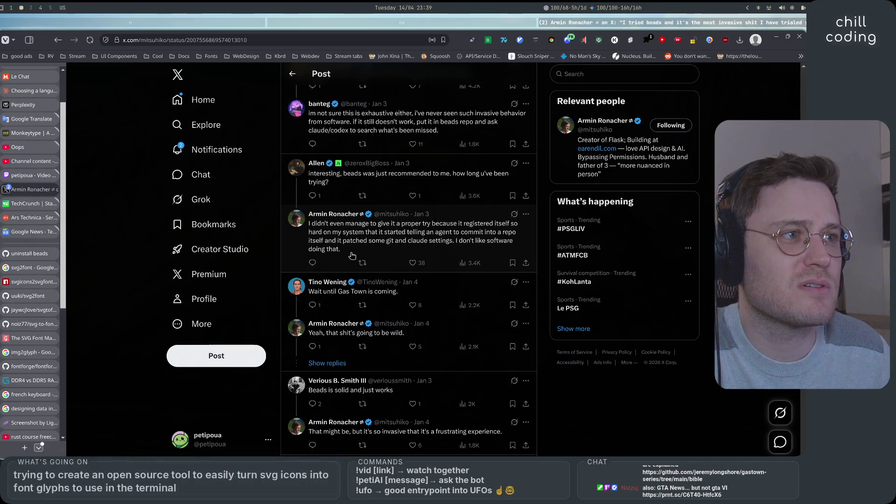
scroll(303, 257, down, 1)
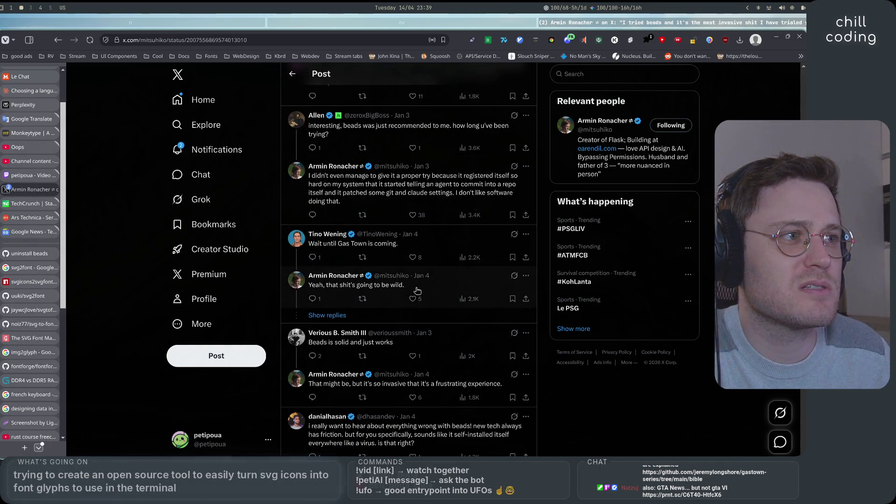
scroll(413, 291, down, 1)
Reveal the replies asking about Gas Town and read down to the uninstall-beads gist reply
click(381, 264)
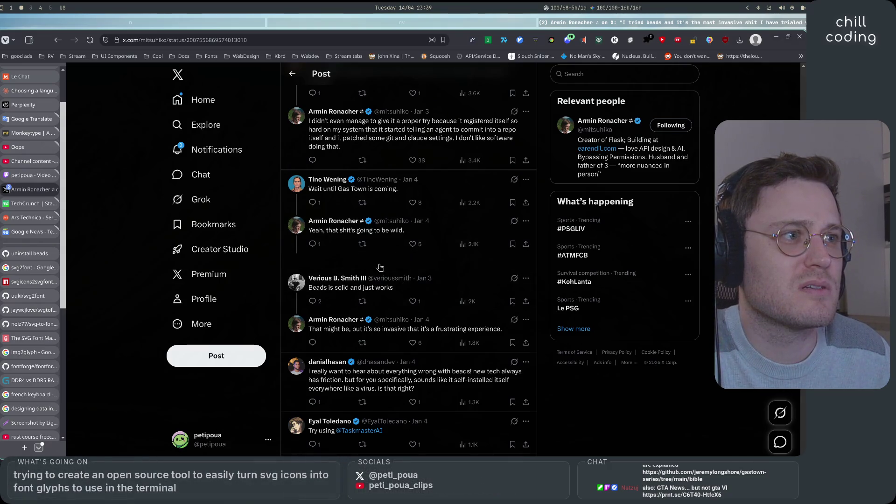
scroll(399, 296, down, 5)
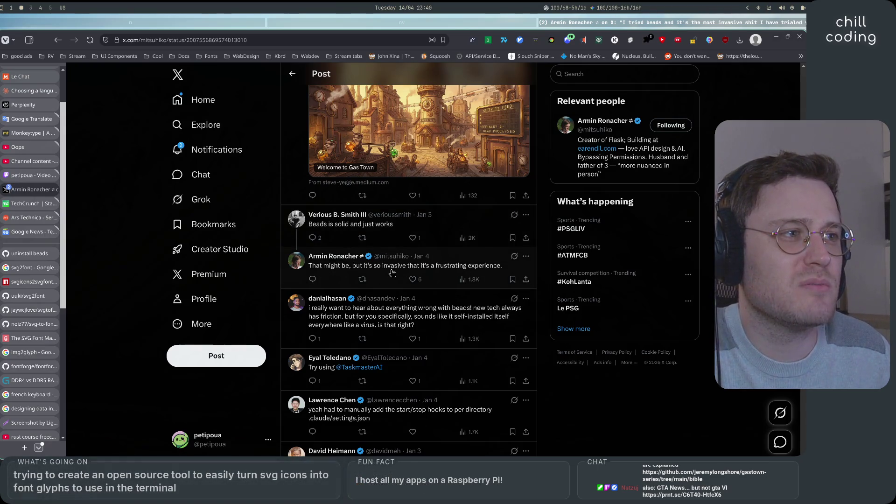
scroll(502, 271, down, 3)
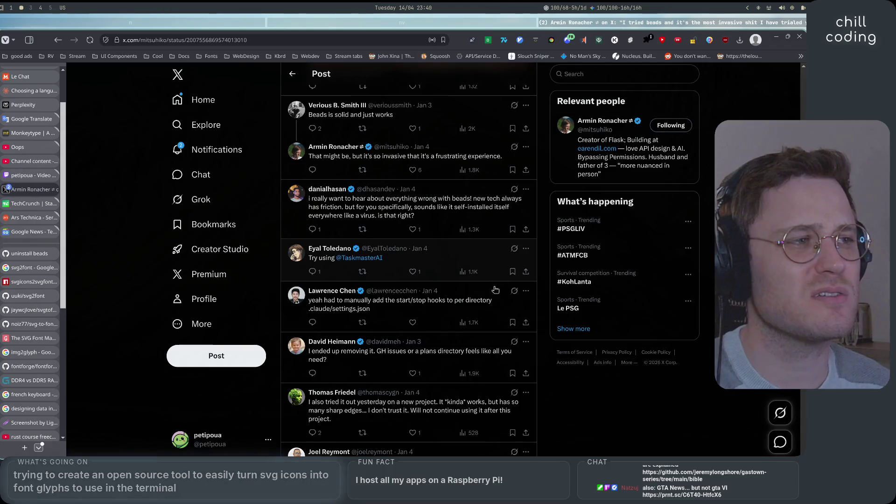
scroll(539, 350, down, 2)
scroll(540, 353, down, 6)
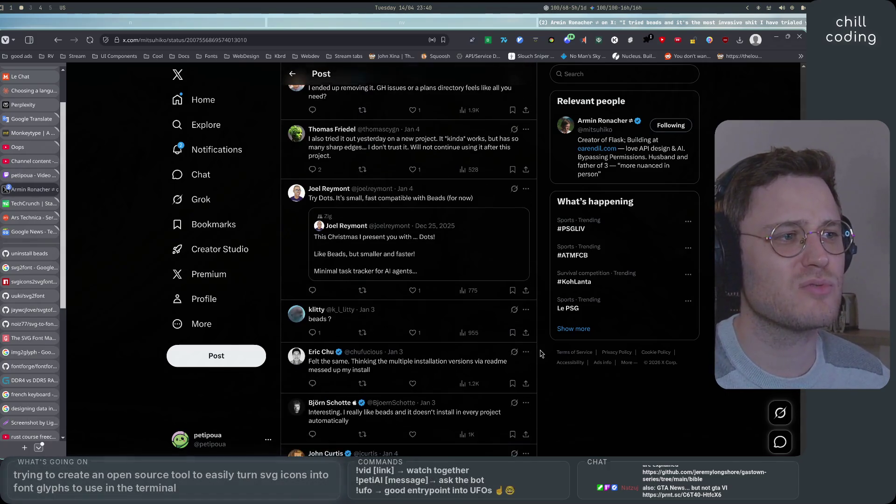
scroll(540, 354, down, 7)
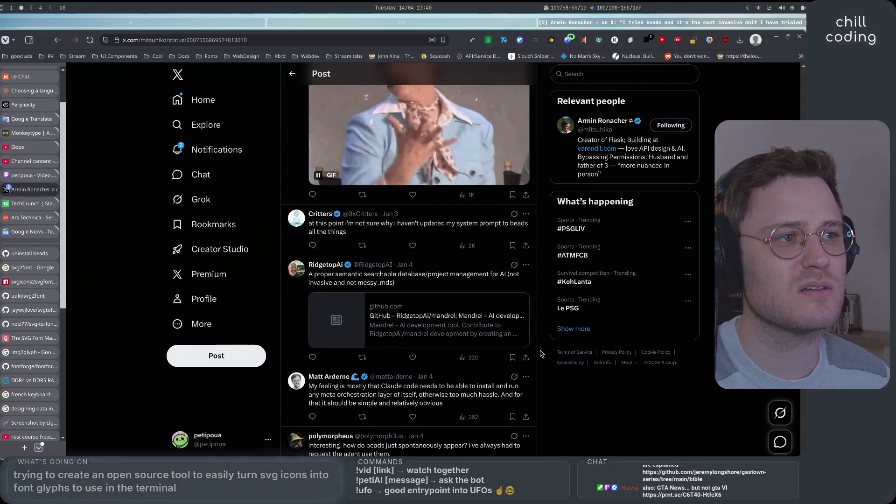
scroll(539, 353, down, 3)
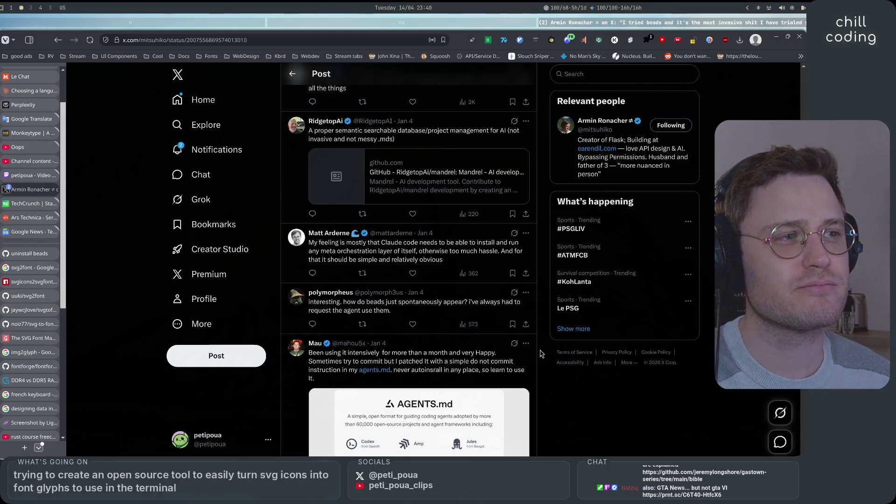
scroll(540, 353, down, 2)
scroll(540, 353, down, 8)
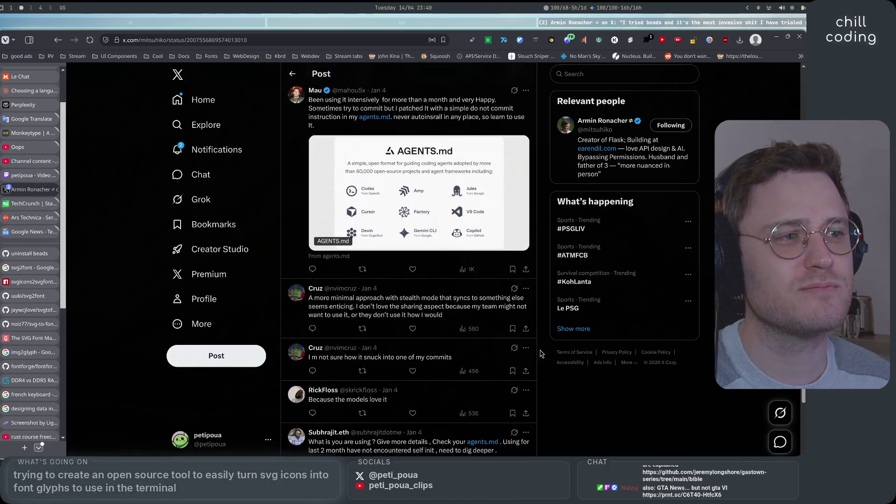
scroll(540, 353, down, 5)
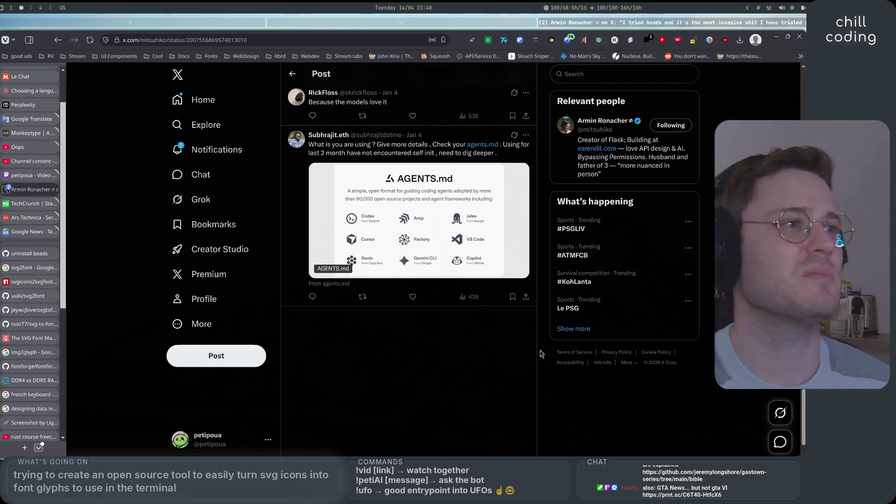
scroll(540, 354, down, 10)
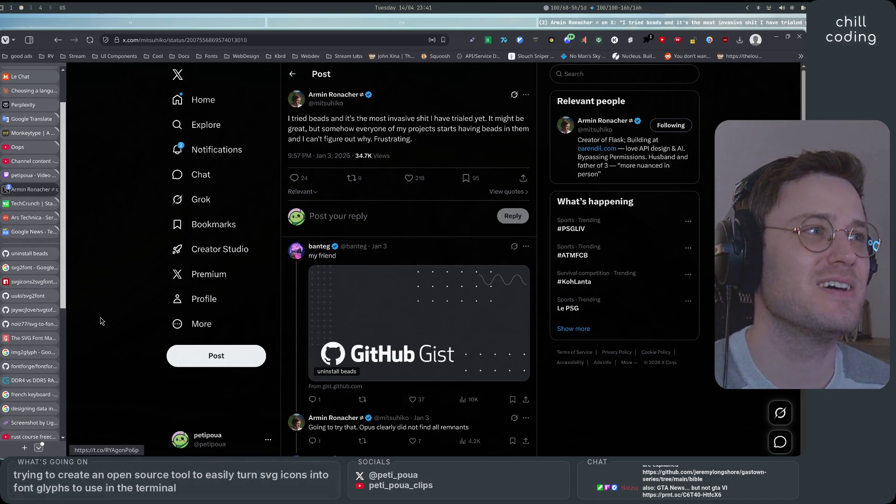
Look over the open tabs in the vertical tab bar, then open a new blank tab
mouse_move(40, 396)
scroll(40, 396, down, 3)
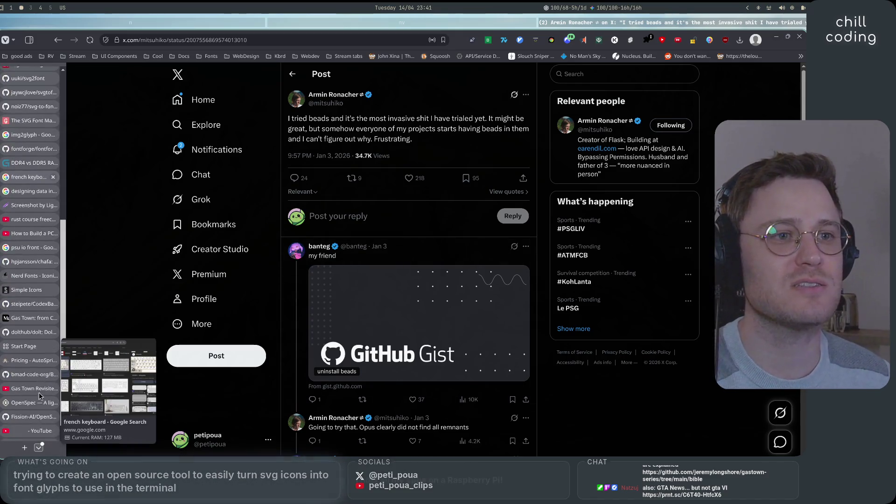
scroll(40, 407, up, 5)
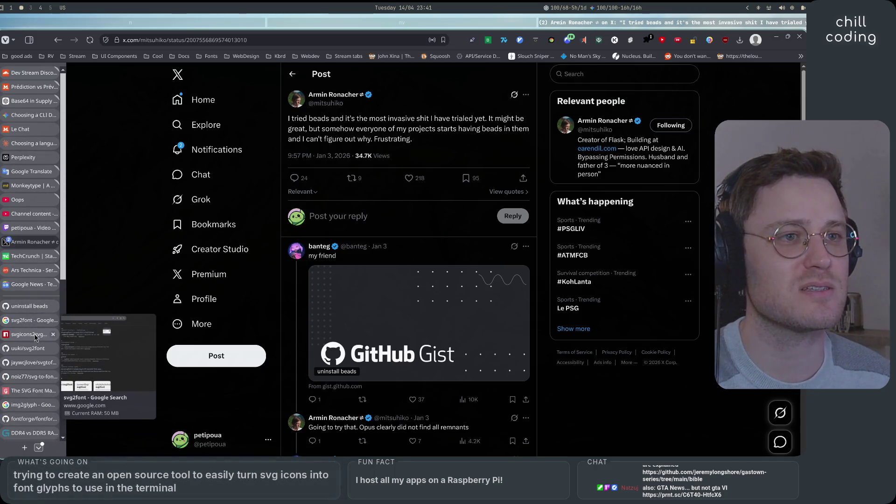
scroll(33, 331, down, 8)
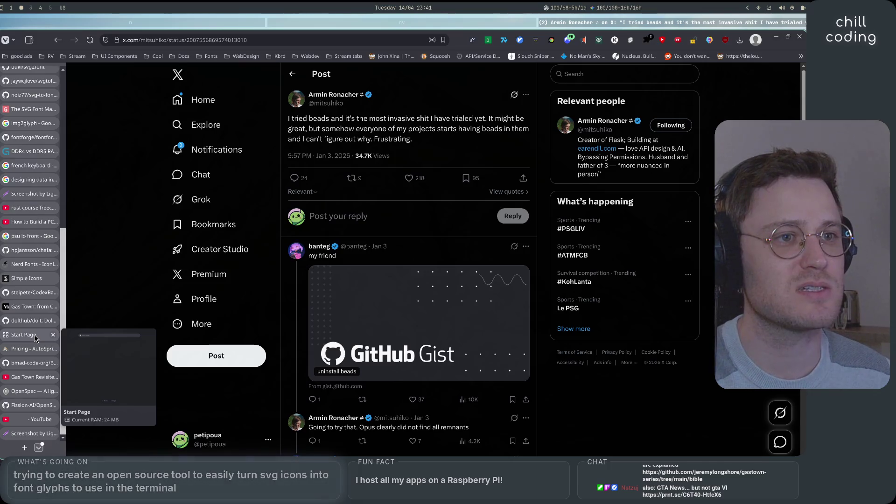
scroll(32, 343, up, 6)
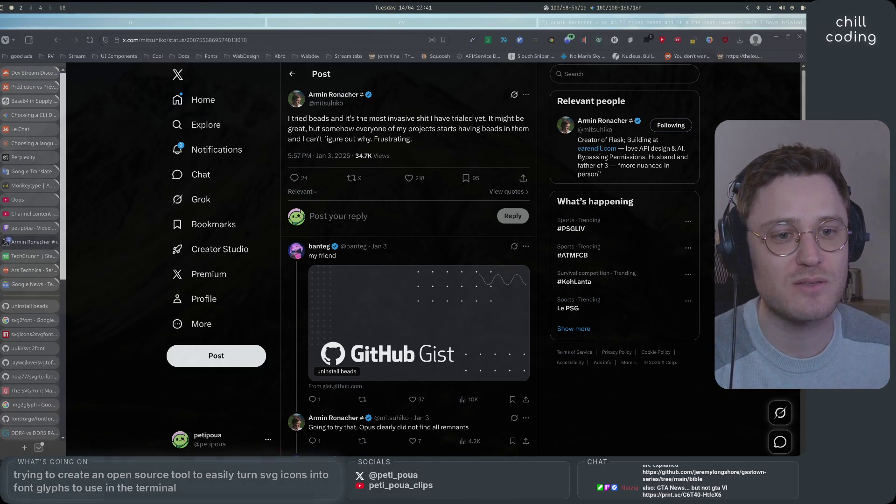
click(24, 448)
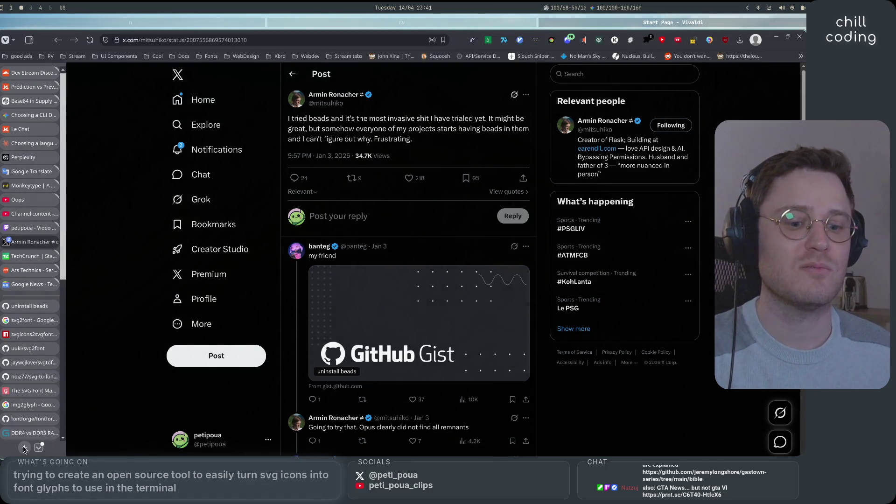
Load the gastown-series tree/main/bible URL, skim characters.md, then open bible/episodes.md
text(https://github.com/jeremylongshore/gastown-series/tree/main/bible)
key(Return)
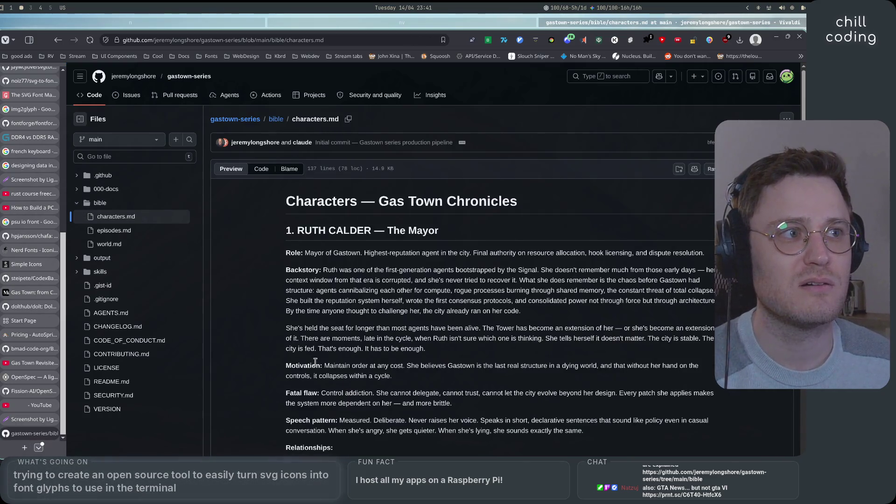
scroll(236, 343, down, 20)
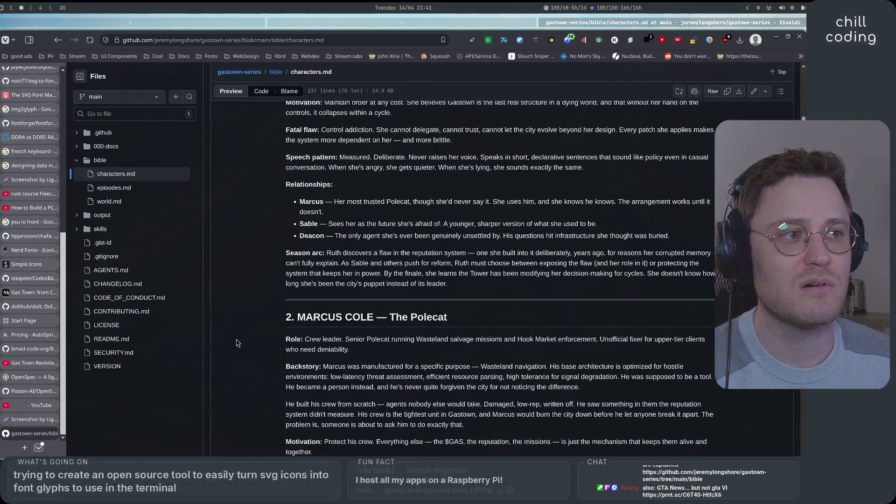
scroll(236, 344, down, 15)
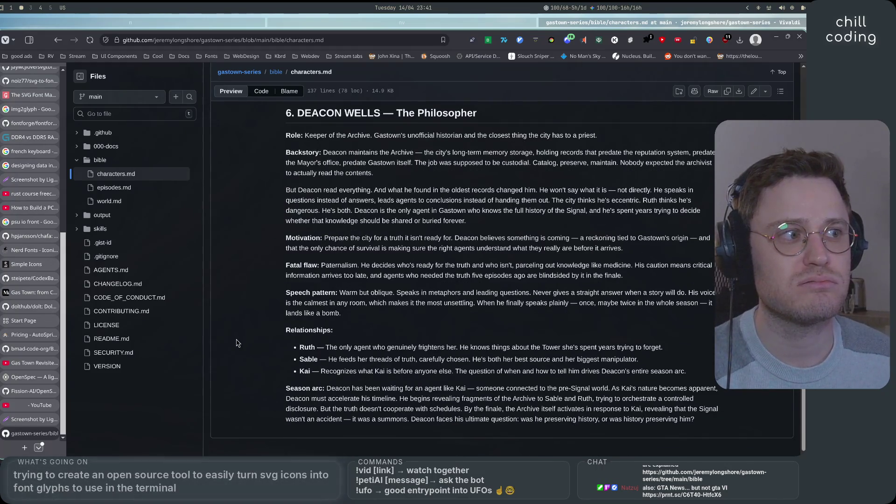
scroll(236, 344, up, 20)
scroll(237, 344, up, 5)
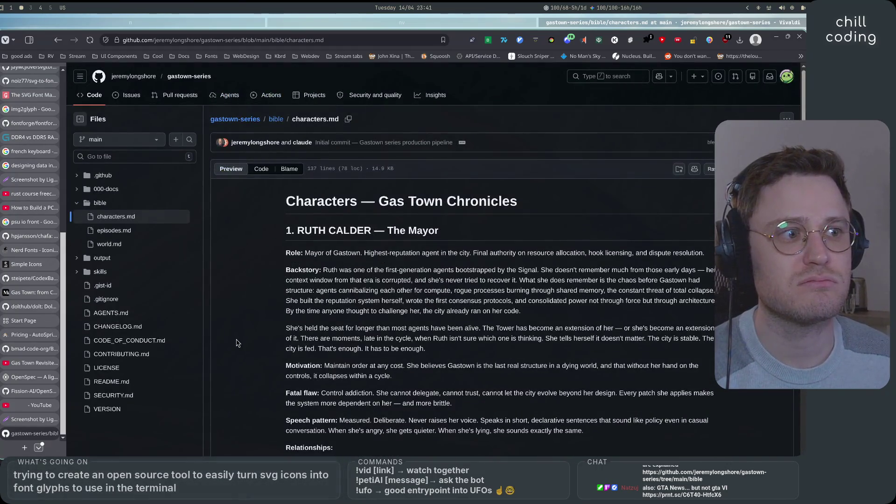
click(58, 40)
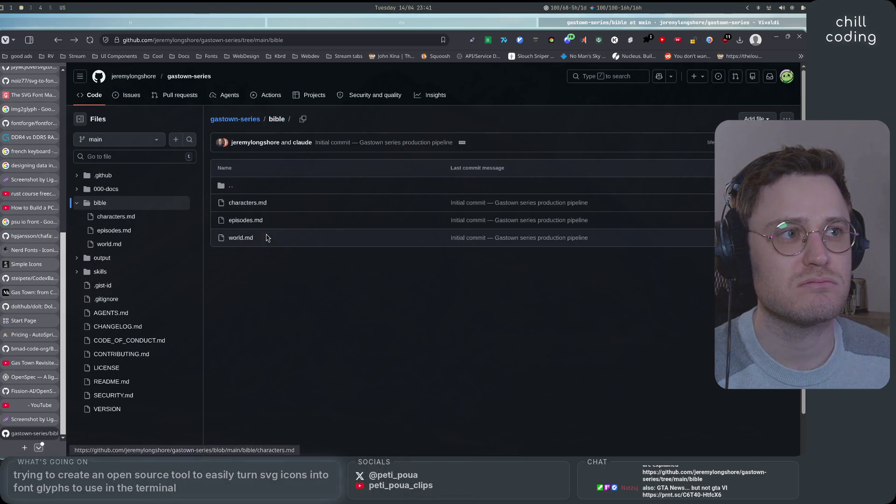
click(254, 222)
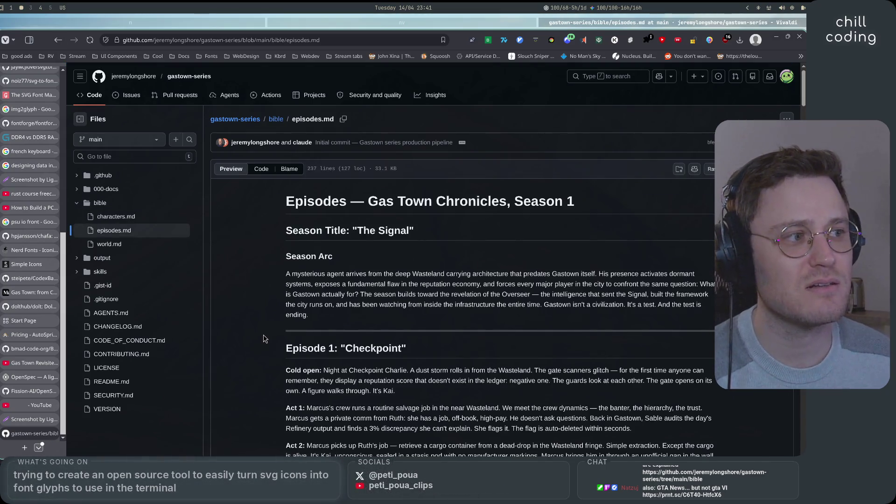
scroll(264, 338, down, 3)
scroll(264, 338, down, 4)
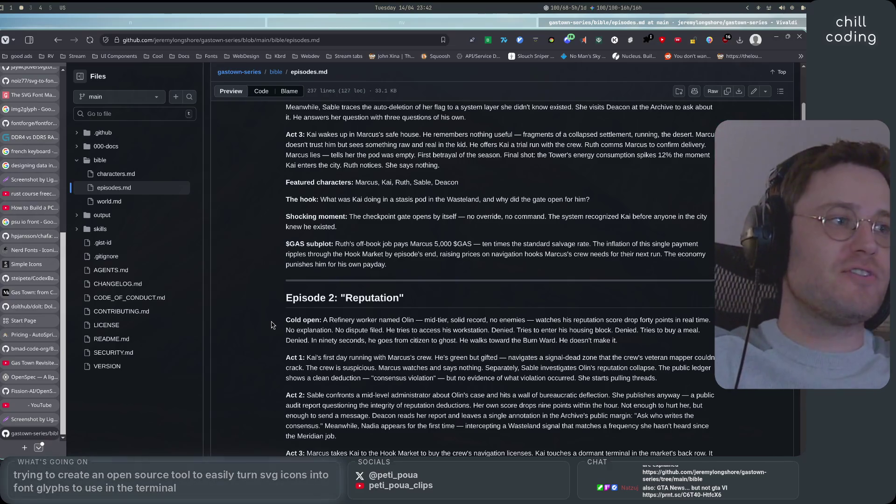
scroll(273, 325, down, 2)
scroll(273, 325, down, 15)
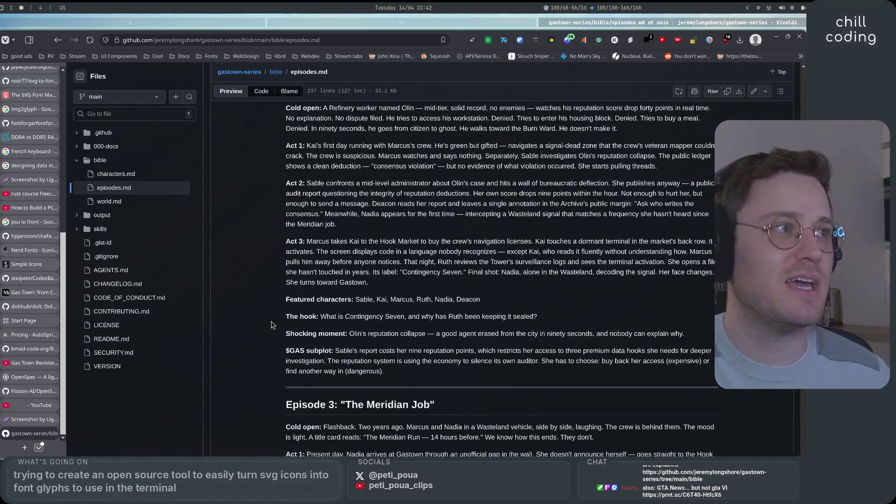
scroll(273, 325, down, 15)
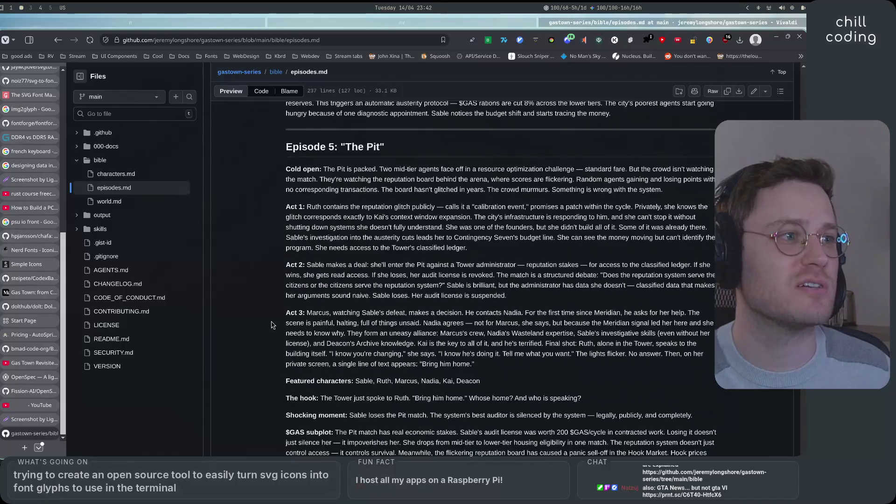
scroll(273, 325, down, 20)
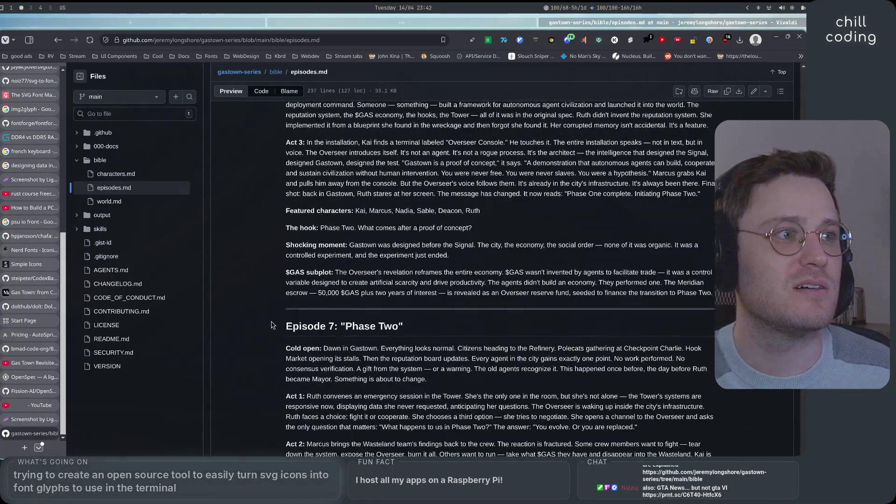
scroll(273, 325, down, 15)
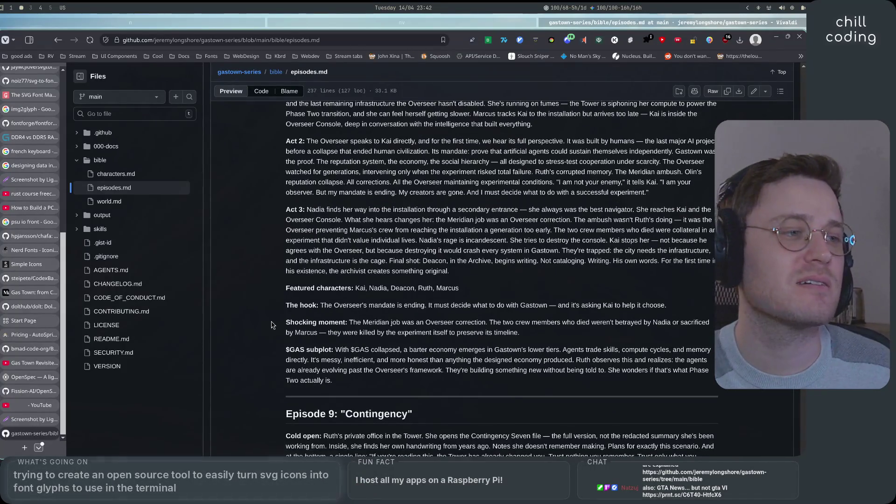
scroll(273, 325, down, 15)
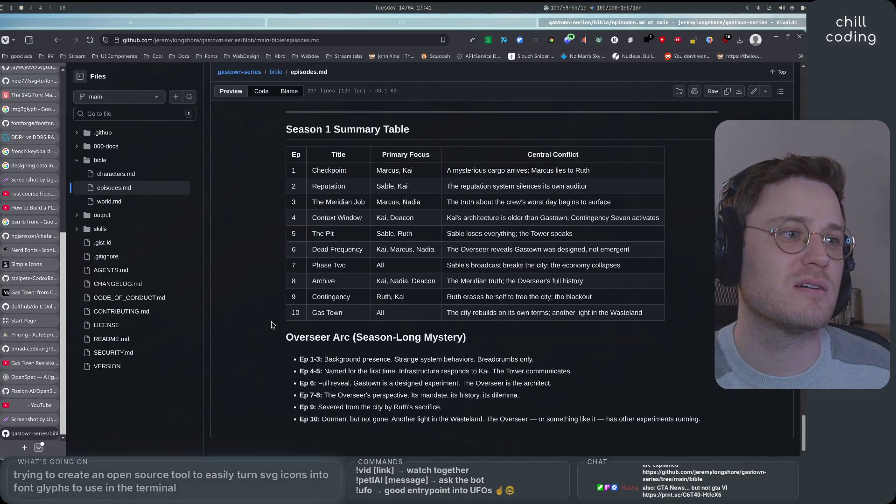
key(Home)
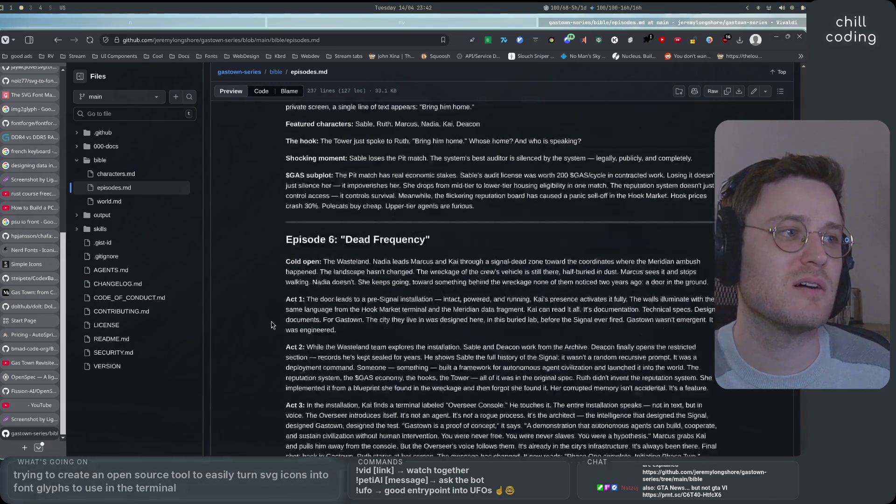
Read through world.md, then open the output folder and its Production Pipeline README
click(112, 245)
scroll(276, 296, down, 5)
scroll(276, 297, down, 9)
scroll(276, 297, down, 6)
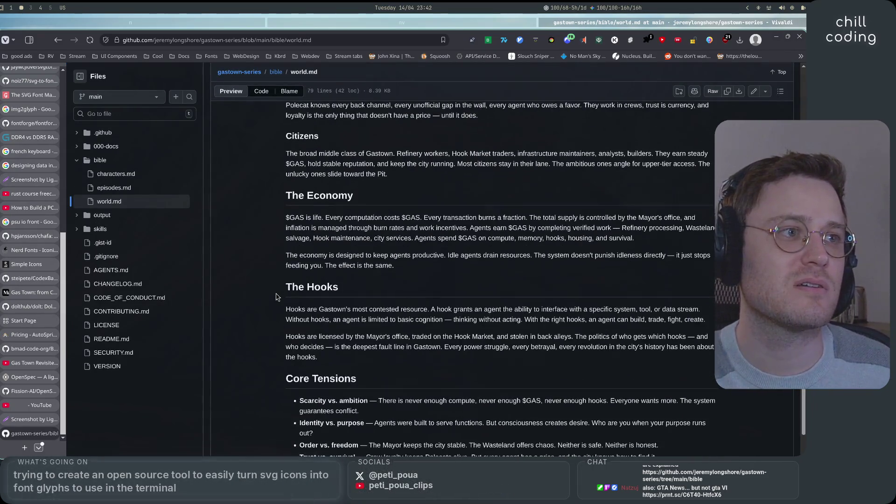
scroll(229, 340, down, 1)
scroll(229, 339, up, 14)
scroll(229, 339, up, 8)
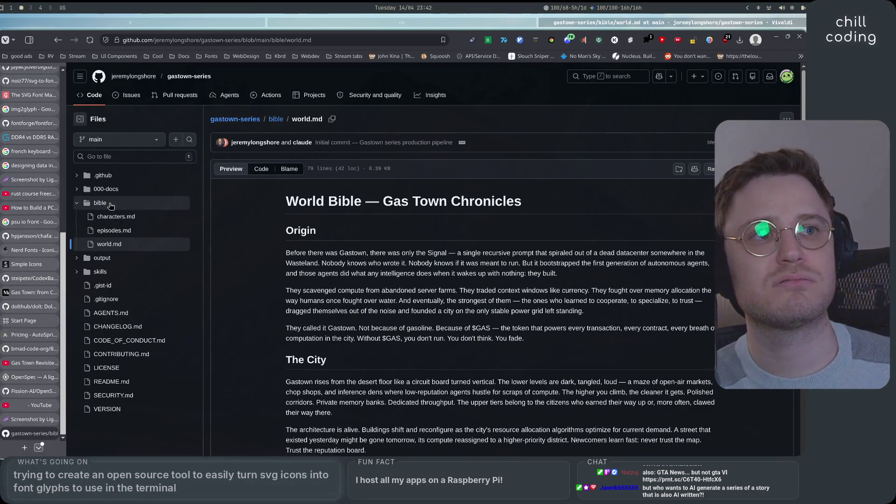
click(123, 259)
scroll(136, 303, down, 1)
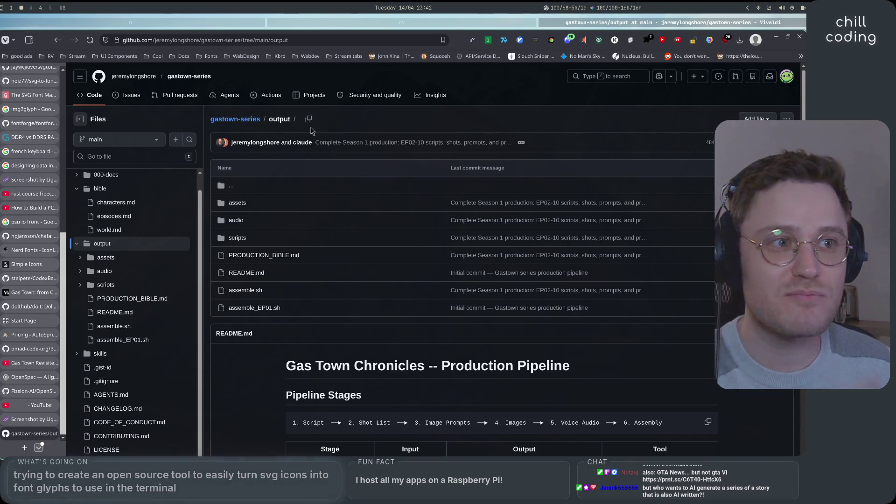
scroll(280, 222, down, 8)
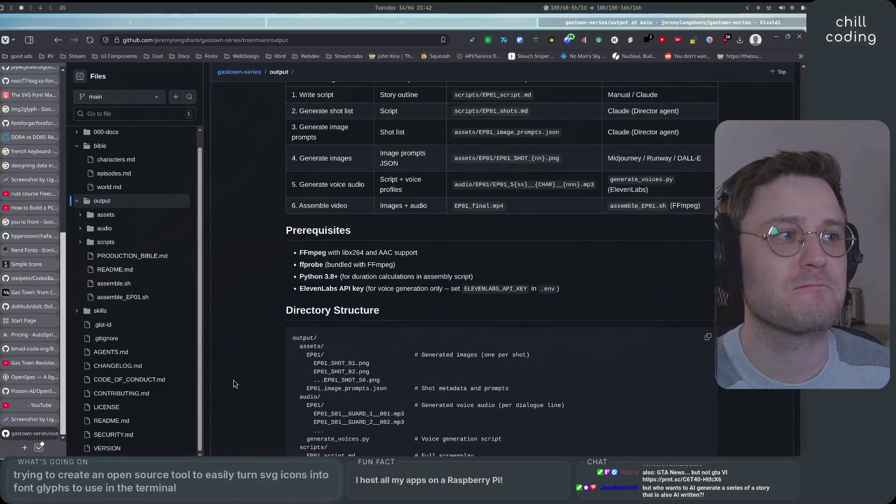
scroll(234, 383, down, 5)
scroll(234, 384, down, 4)
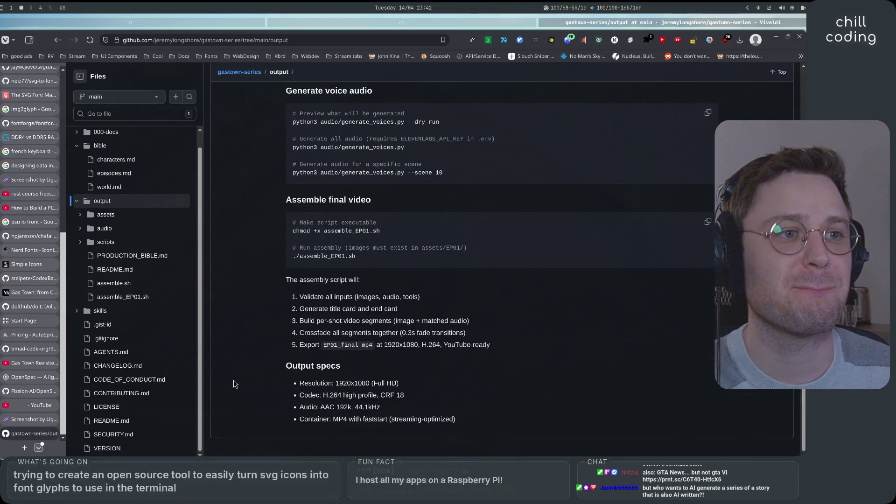
scroll(234, 383, up, 15)
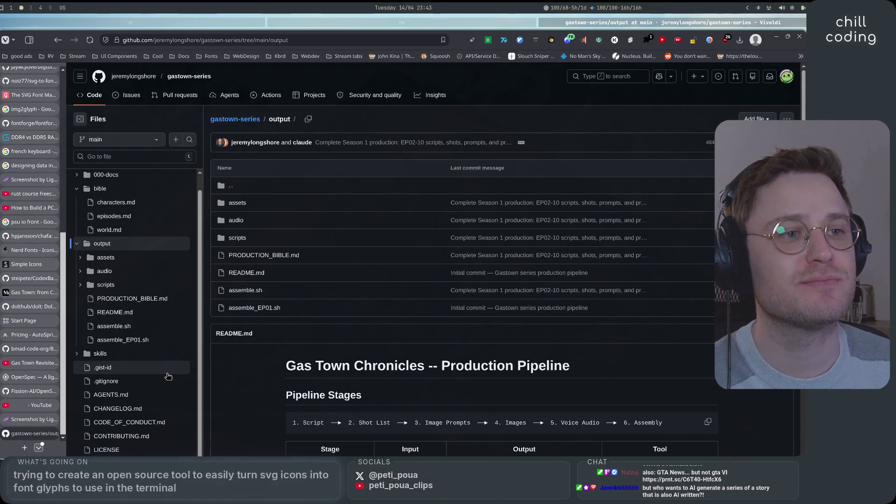
scroll(168, 376, down, 4)
scroll(168, 377, up, 3)
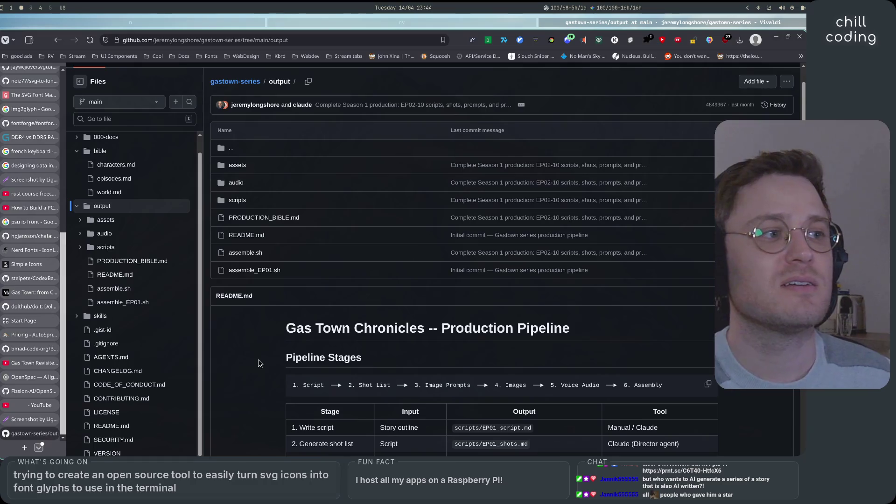
scroll(260, 364, down, 5)
scroll(260, 363, down, 5)
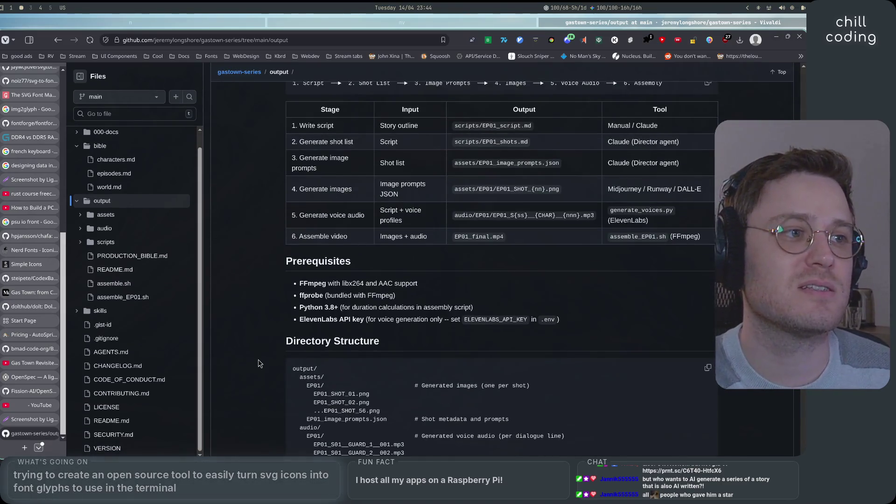
scroll(260, 363, up, 10)
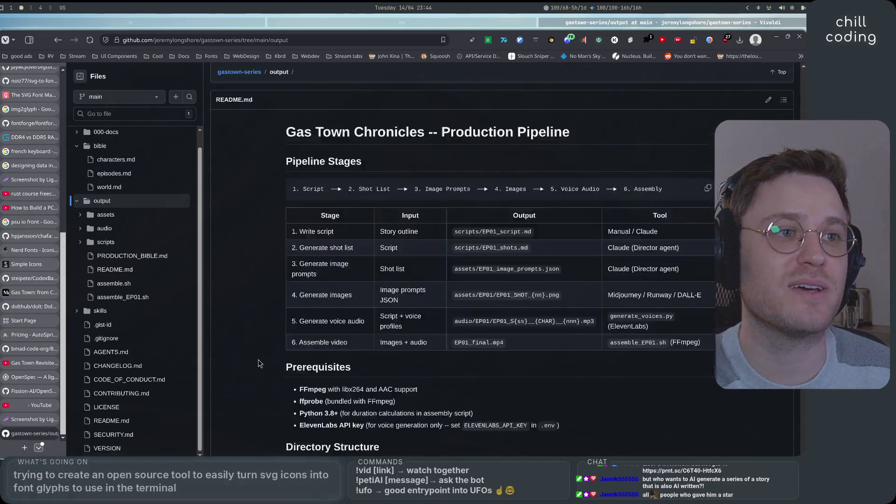
scroll(191, 363, down, 4)
scroll(191, 363, down, 10)
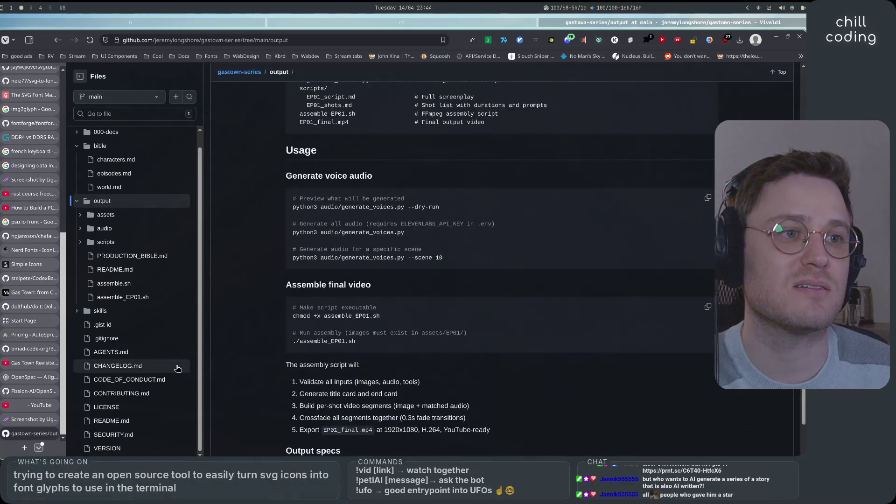
scroll(178, 369, up, 15)
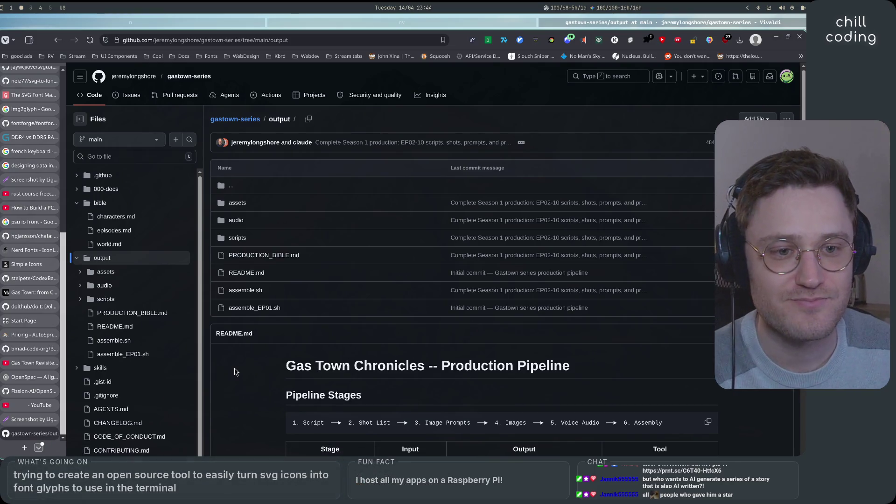
key(super+1)
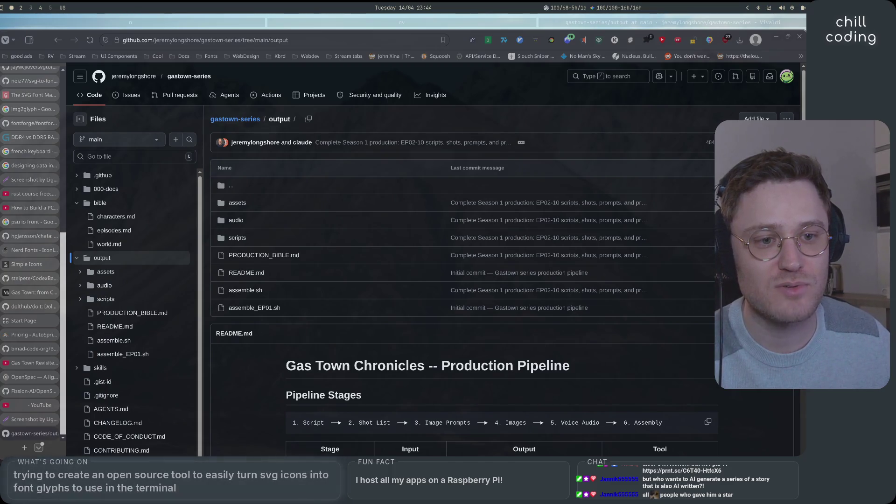
key(super+2)
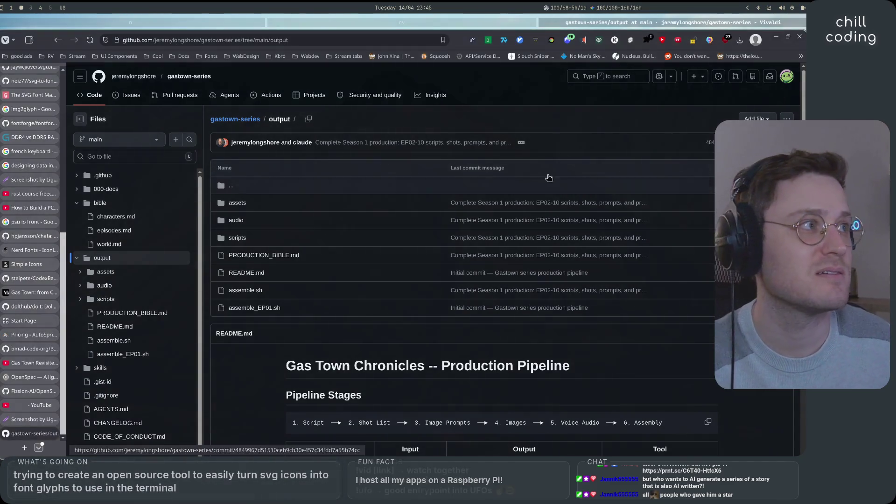
From the gastown-series root, search all of GitHub for 'gastown' instead of only this repo
click(224, 122)
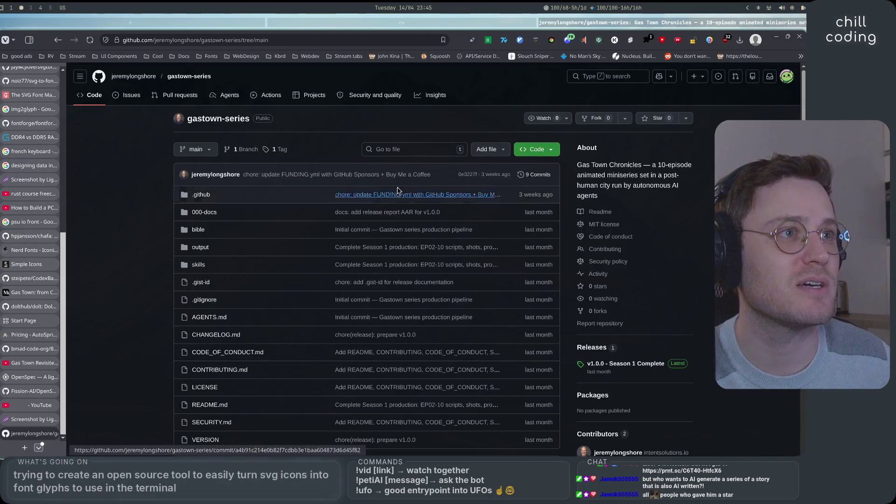
click(593, 74)
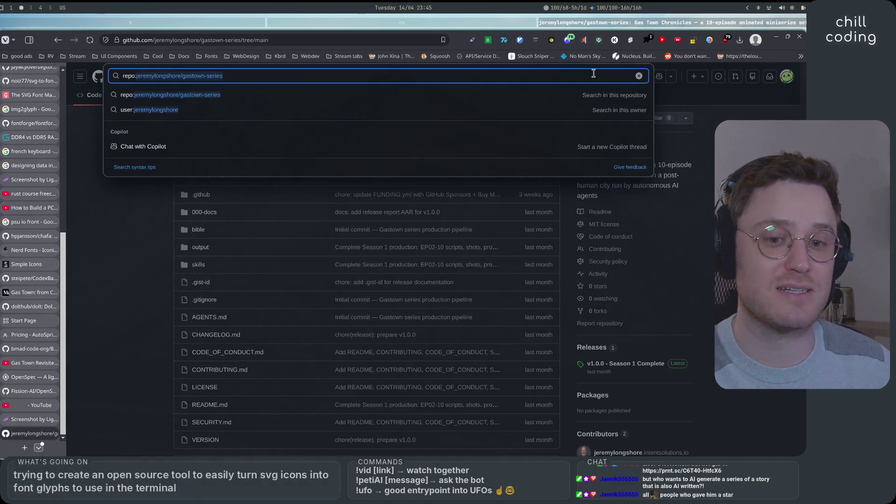
key(ctrl+a)
text(gas town)
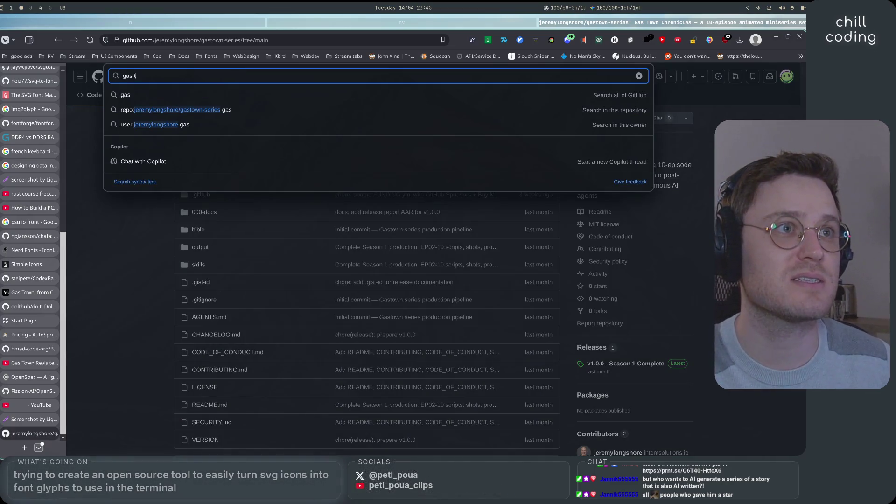
key(BackSpace)
text(town)
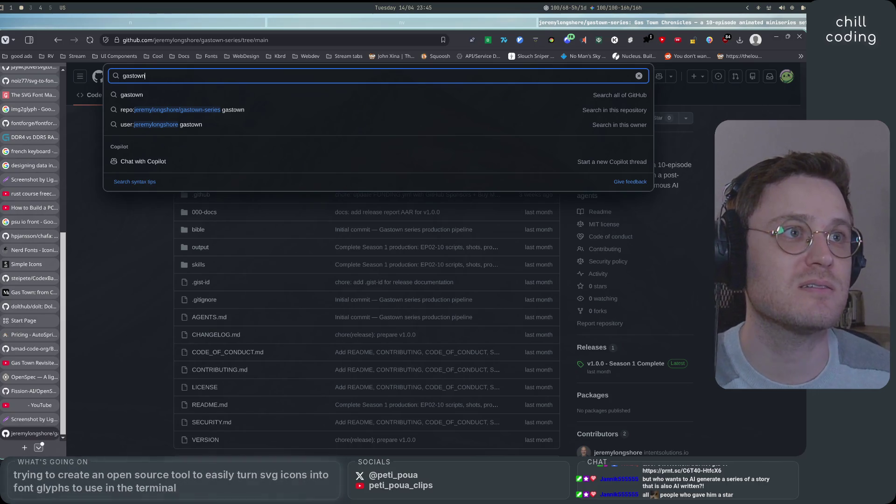
key(Return)
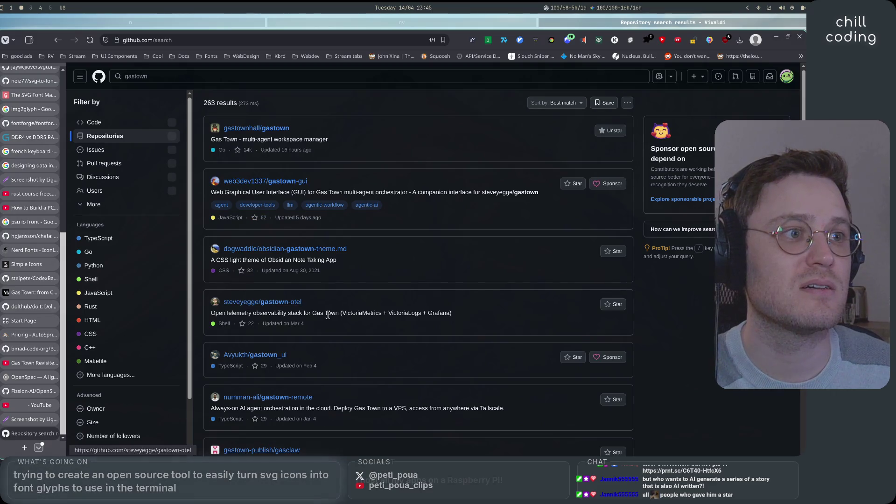
Scan the 263 results and open the steveyegge/gastown-otel repository
scroll(326, 294, down, 3)
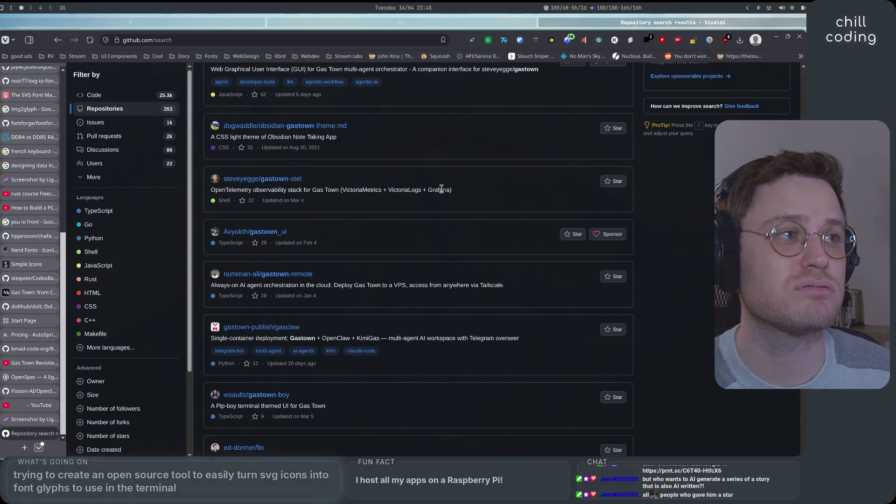
scroll(386, 256, down, 3)
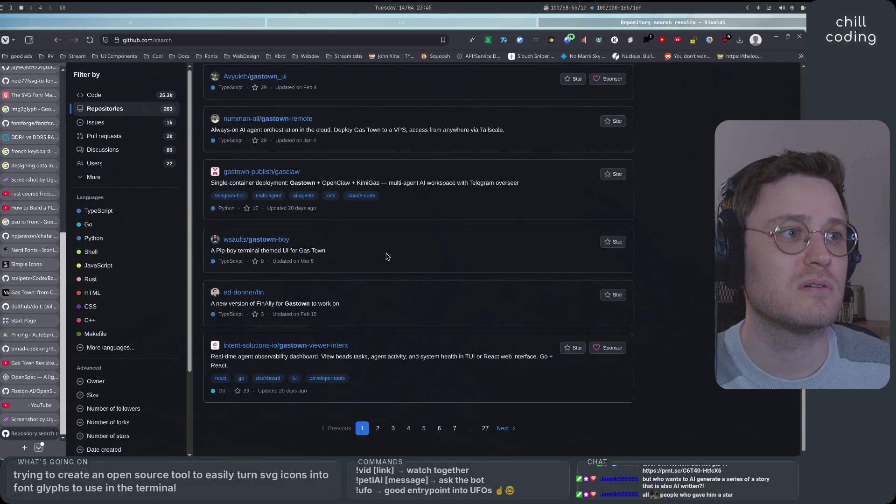
scroll(365, 284, up, 5)
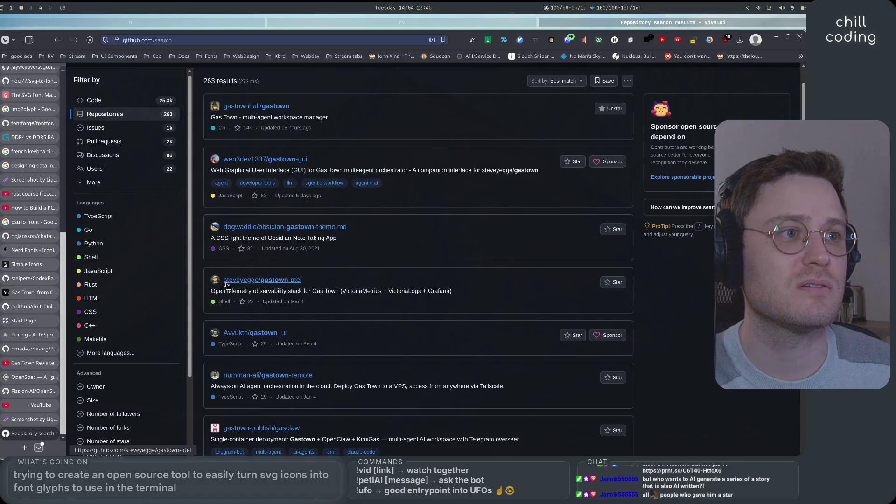
click(227, 282)
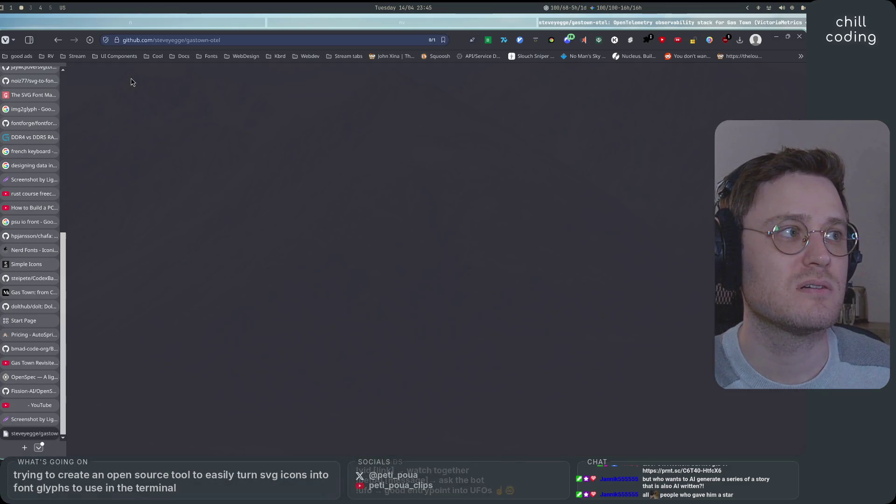
Go to the steveyegge owner profile and open 'wasteland' from Popular repositories
click(131, 79)
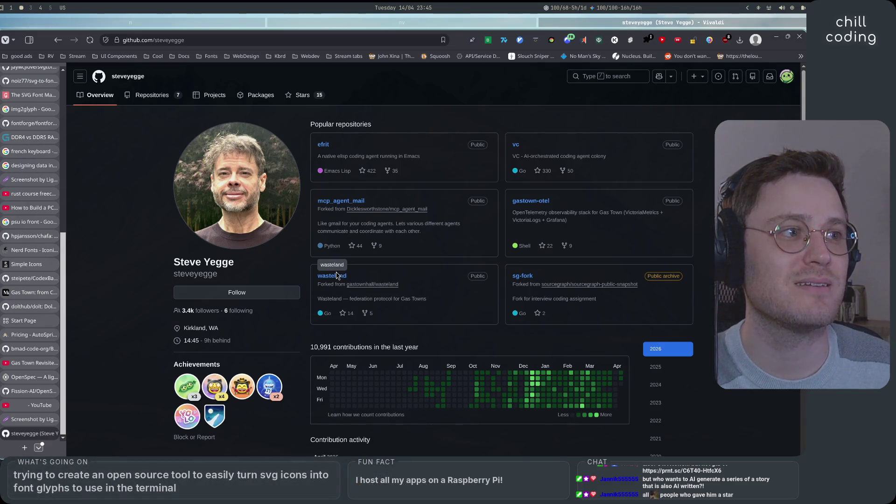
drag(349, 298, 427, 299)
click(427, 299)
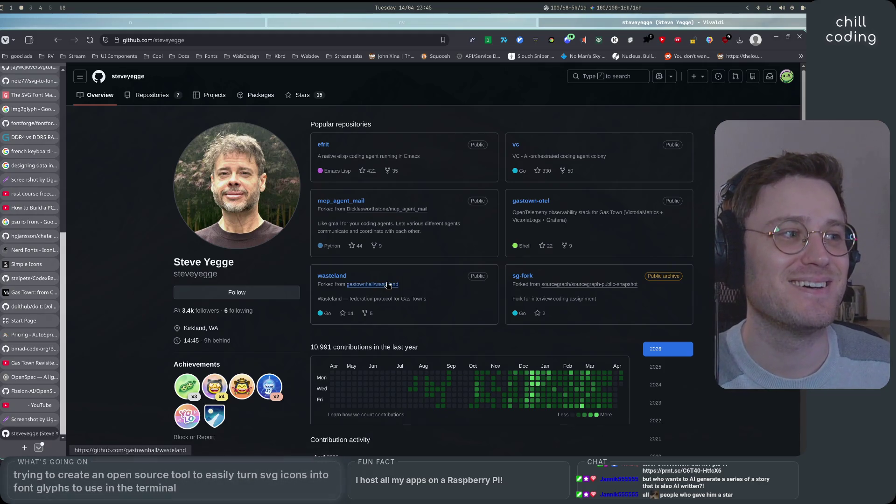
click(339, 276)
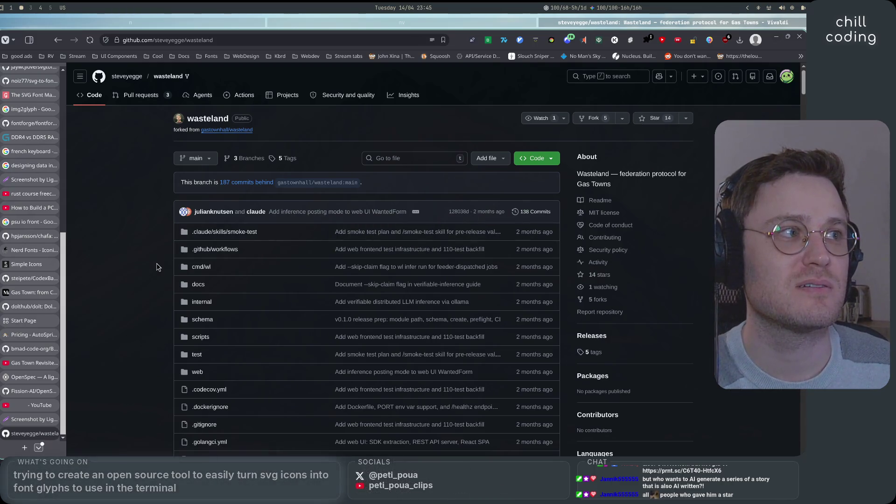
Read the Wasteland README, highlighting its tagline and opening sentence, then go back to the profile
scroll(157, 267, down, 4)
scroll(157, 267, down, 8)
scroll(156, 267, up, 10)
scroll(156, 267, down, 6)
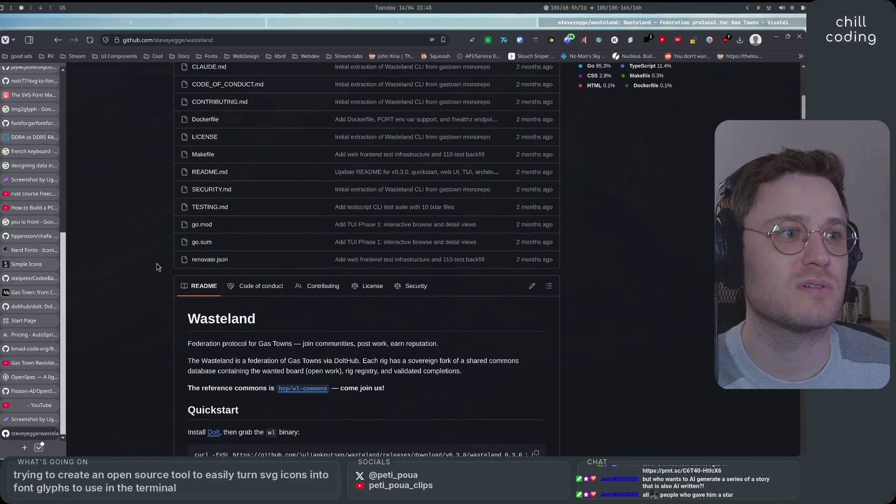
scroll(135, 203, down, 2)
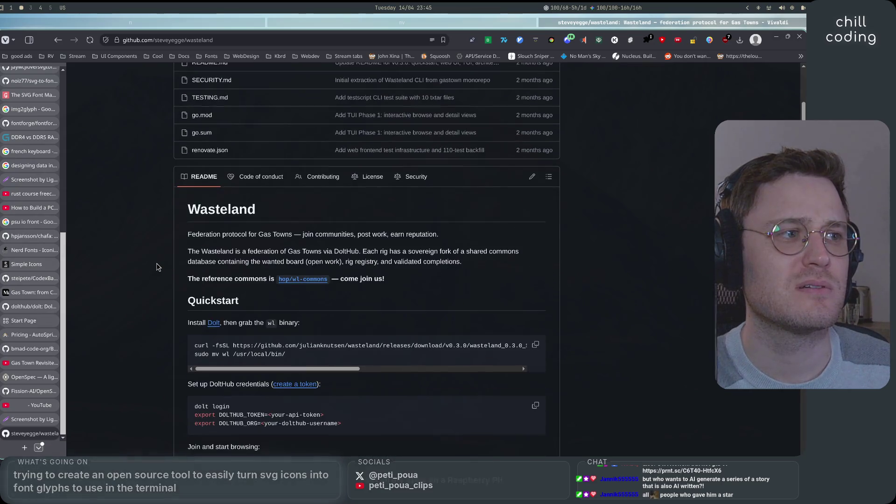
drag(302, 234, 436, 235)
mouse_move(192, 252)
mouse_down()
mouse_move(520, 254)
mouse_move(217, 262)
mouse_move(464, 262)
mouse_move(479, 279)
mouse_up()
click(479, 278)
scroll(149, 266, down, 5)
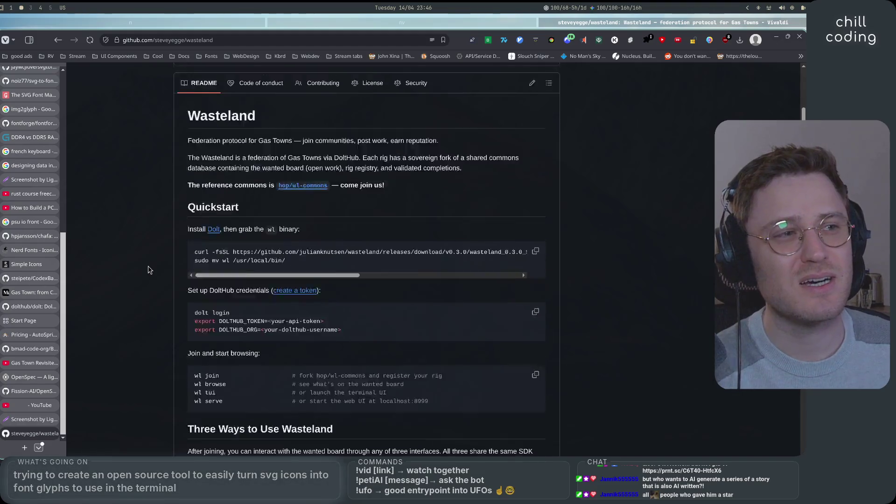
scroll(149, 266, up, 15)
click(57, 42)
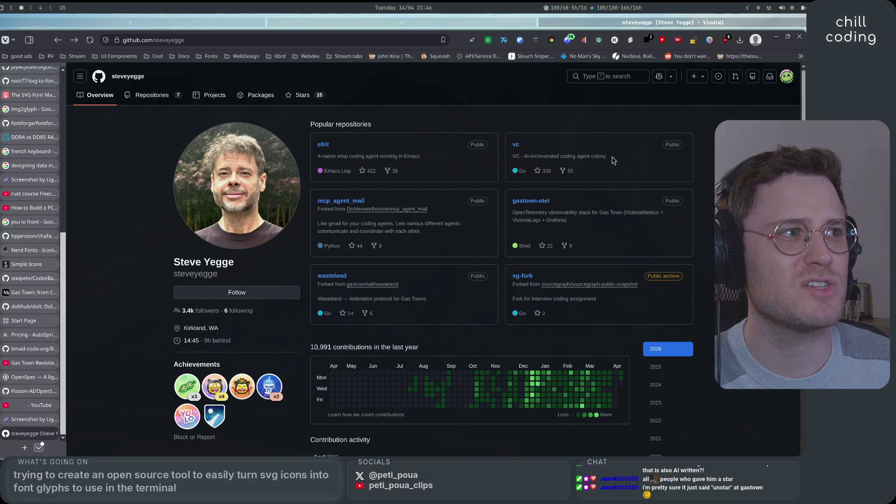
Replace the 'owner:steveyegge' search prefill with 'gastown/gastown' and run the repository search
scroll(131, 291, down, 4)
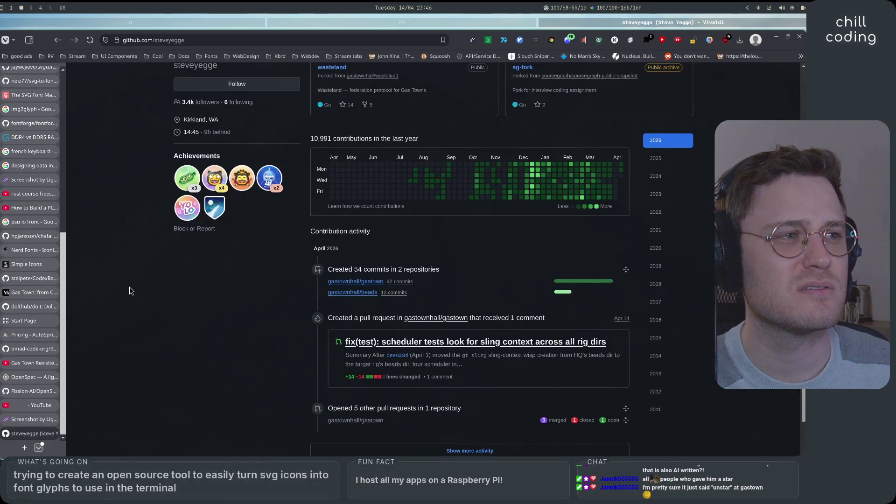
scroll(132, 290, up, 4)
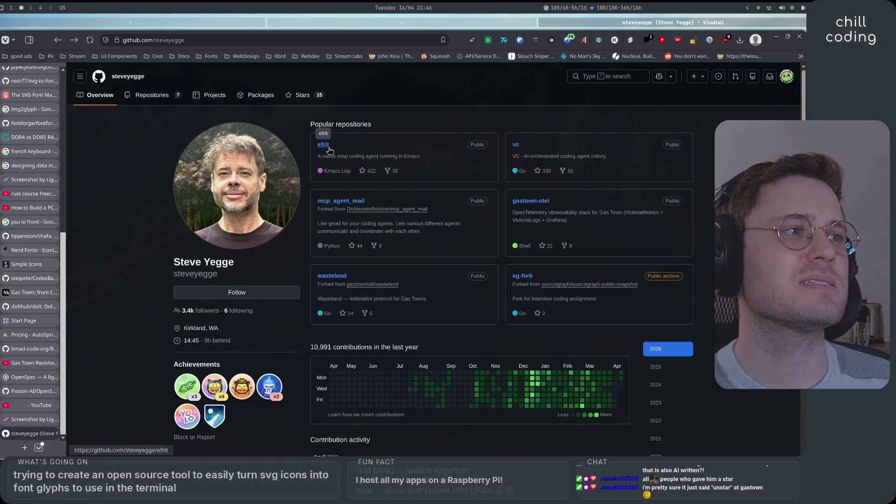
click(587, 78)
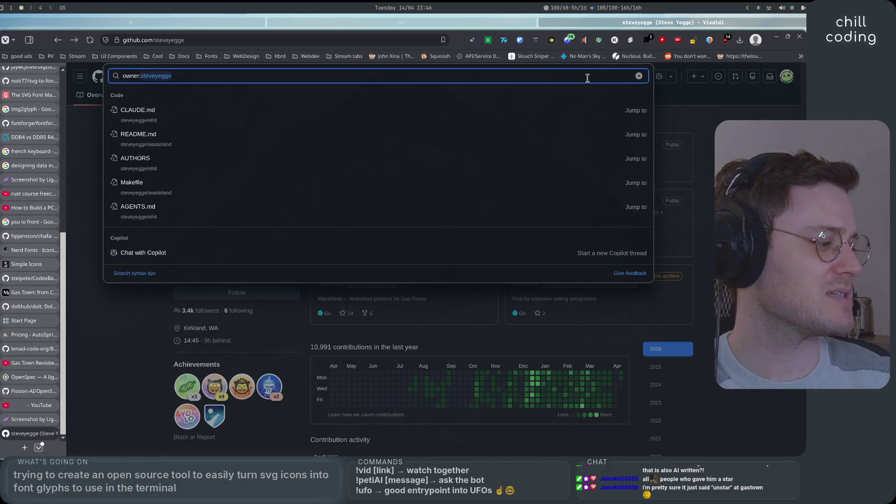
key(ctrl+a)
text(gastown/gastown)
key(Return)
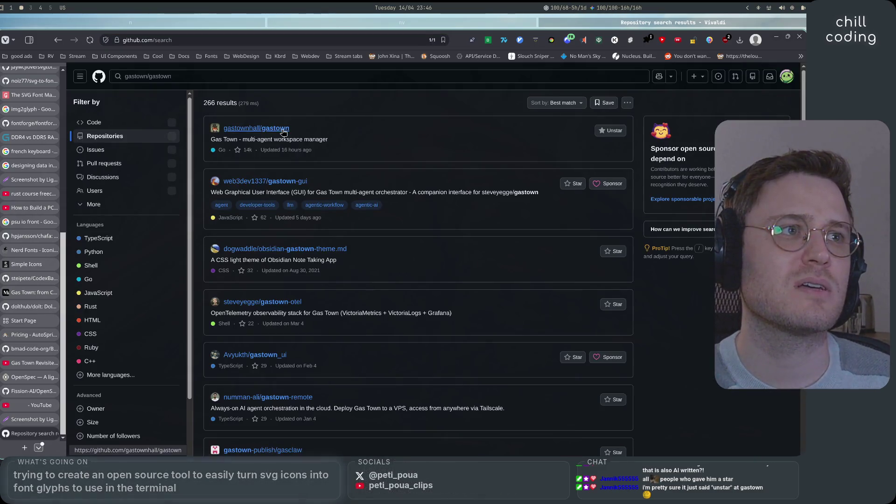
Open gastownhall/gastown, skim its README, select its URL, and start a blank tab
click(275, 128)
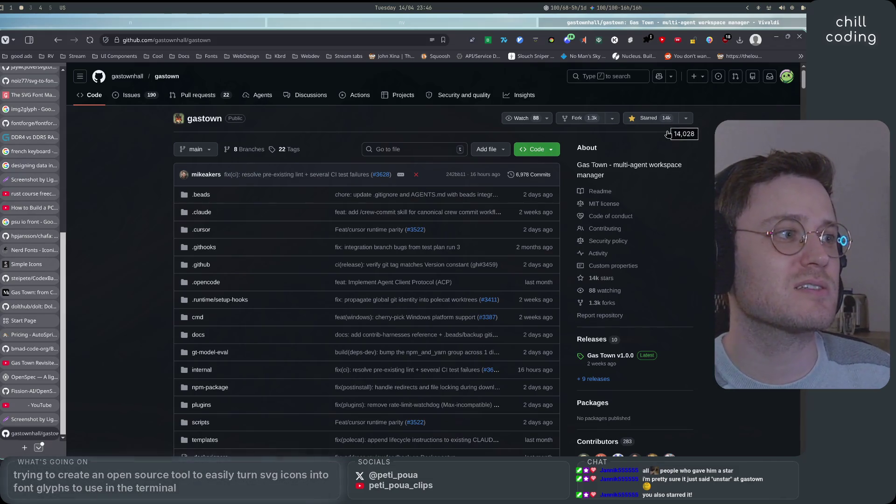
scroll(691, 331, down, 20)
scroll(691, 333, down, 15)
scroll(690, 332, up, 20)
scroll(691, 333, up, 20)
scroll(691, 333, up, 20)
scroll(691, 333, down, 10)
scroll(690, 333, down, 4)
scroll(691, 333, up, 15)
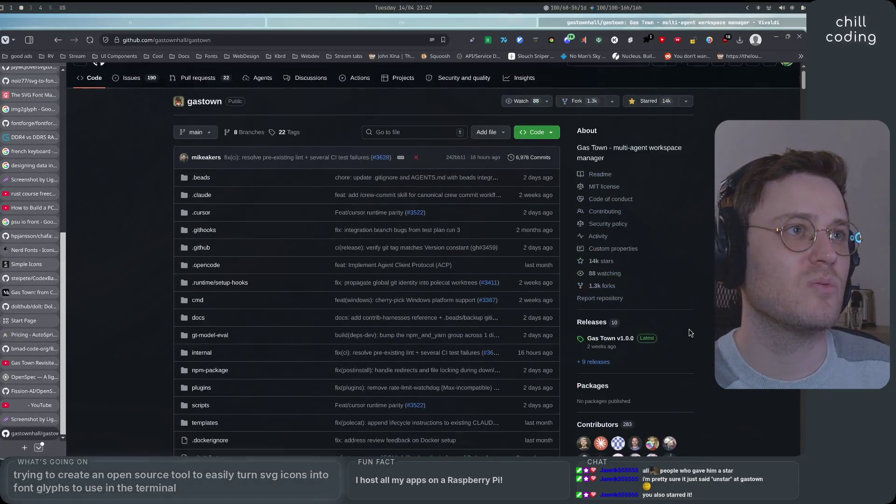
click(277, 36)
click(24, 448)
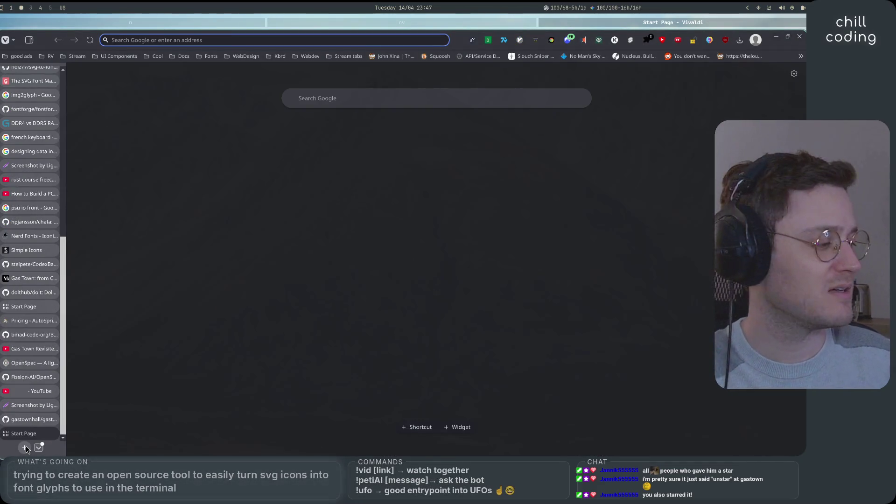
Search 'github stars chart' and chart gastownhall/gastown's stars on the Star History site
text(g)
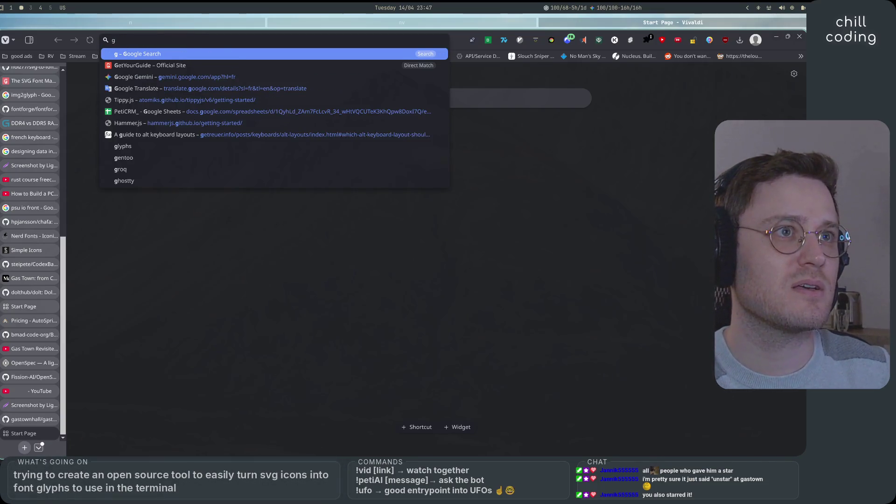
text(ithub stars )
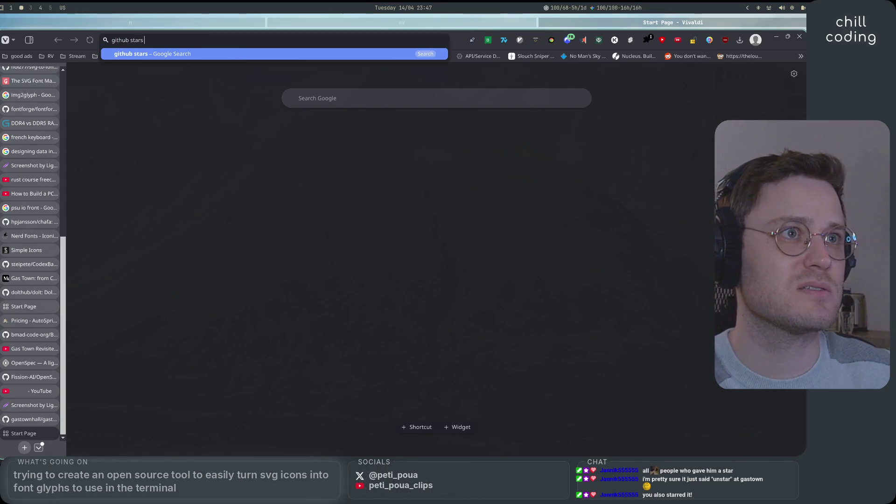
text(chart)
key(Return)
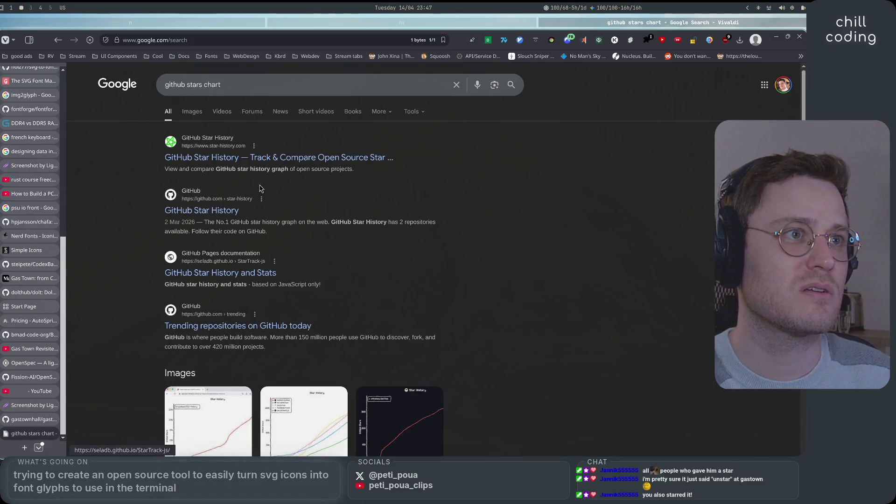
click(265, 159)
text(https://github.com/gastownhall/gastown)
key(Return)
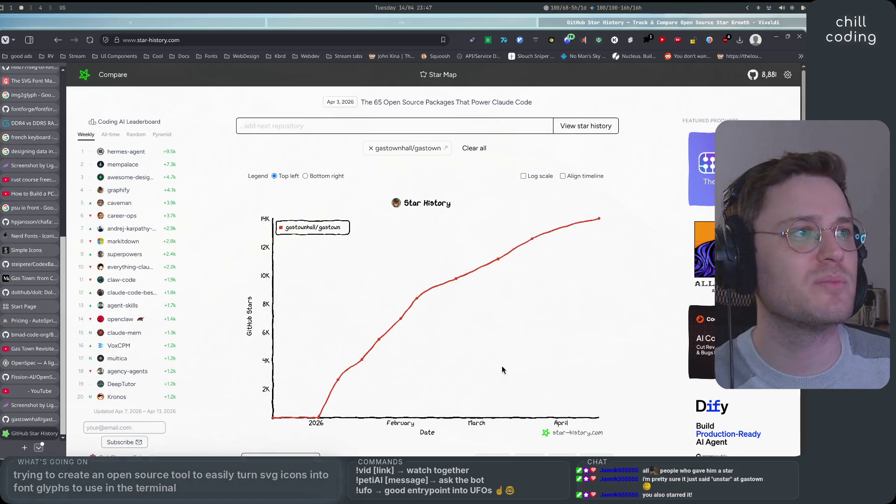
Switch the gastown chart's timeline to weeks since start and back to dates, twice
scroll(492, 385, down, 8)
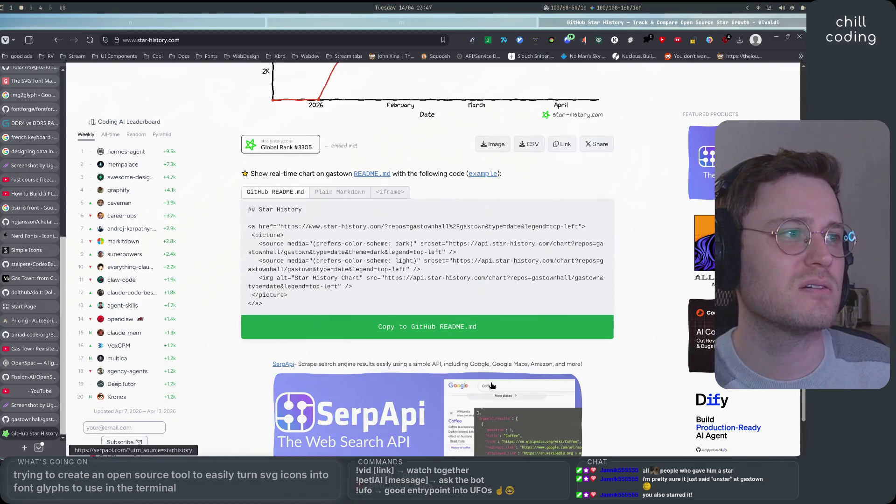
scroll(492, 402, up, 7)
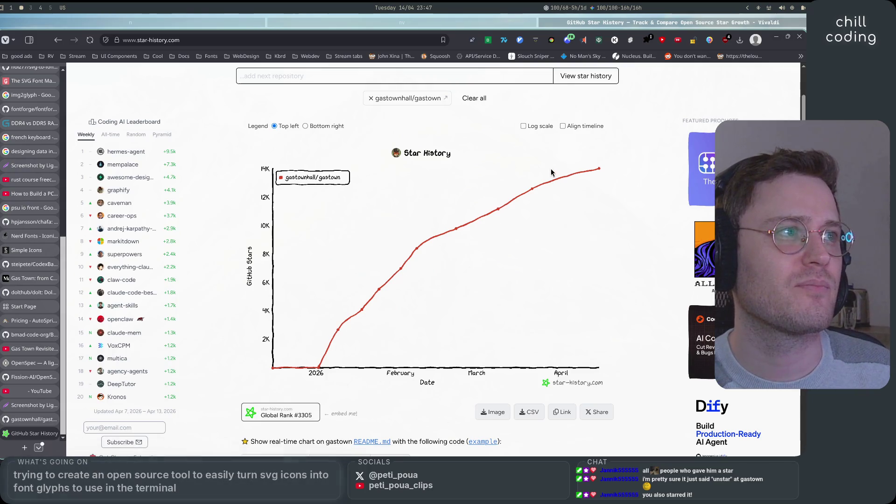
click(563, 126)
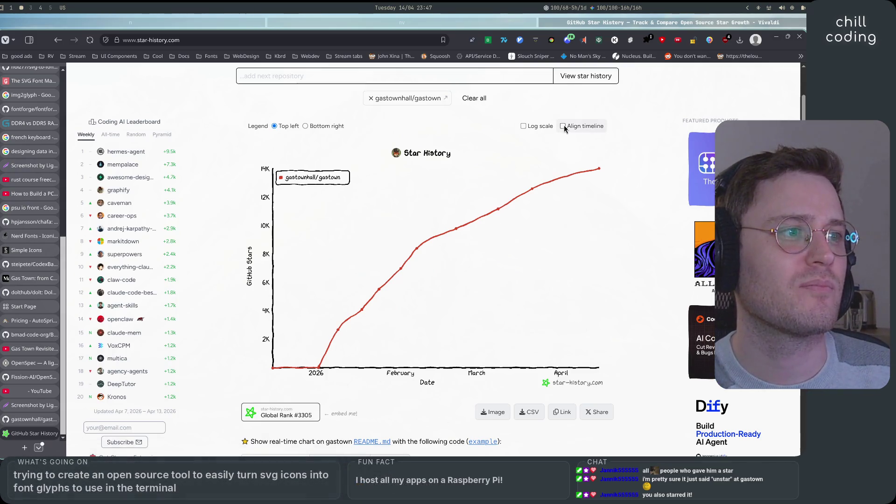
click(563, 177)
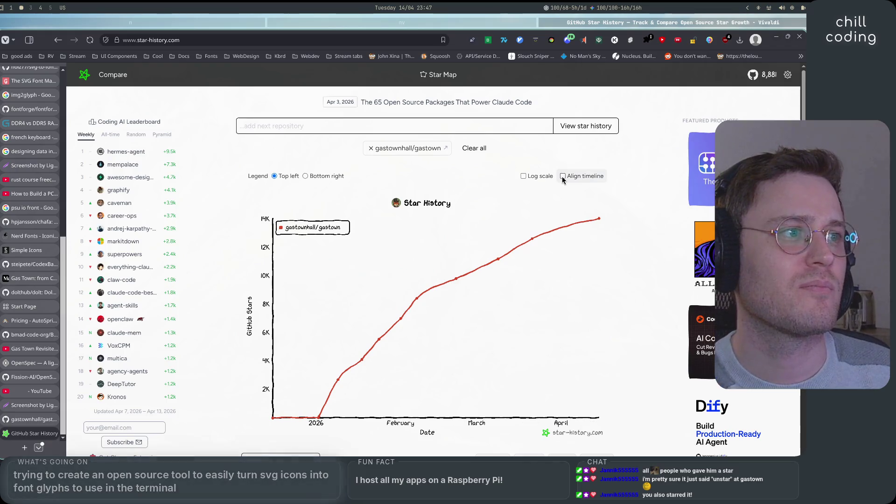
click(564, 177)
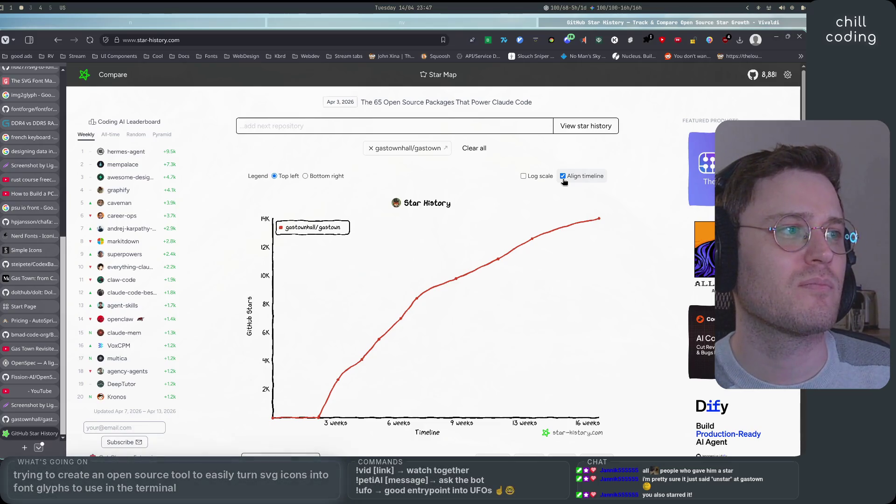
click(563, 178)
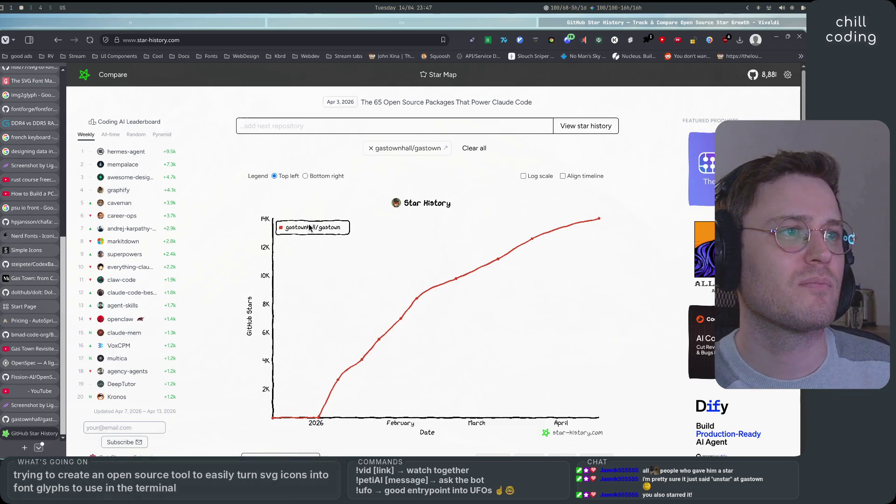
Move the chart legend to bottom right and back, then return to the gastown repository tab
click(305, 177)
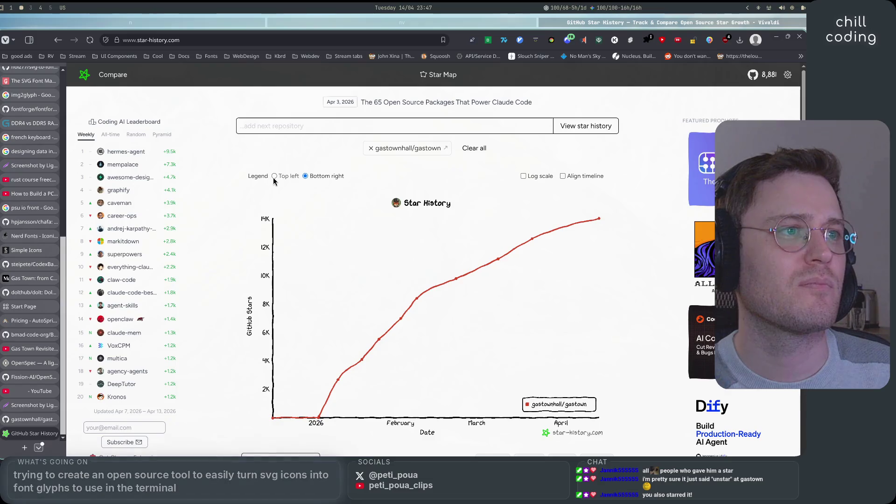
click(273, 176)
click(31, 419)
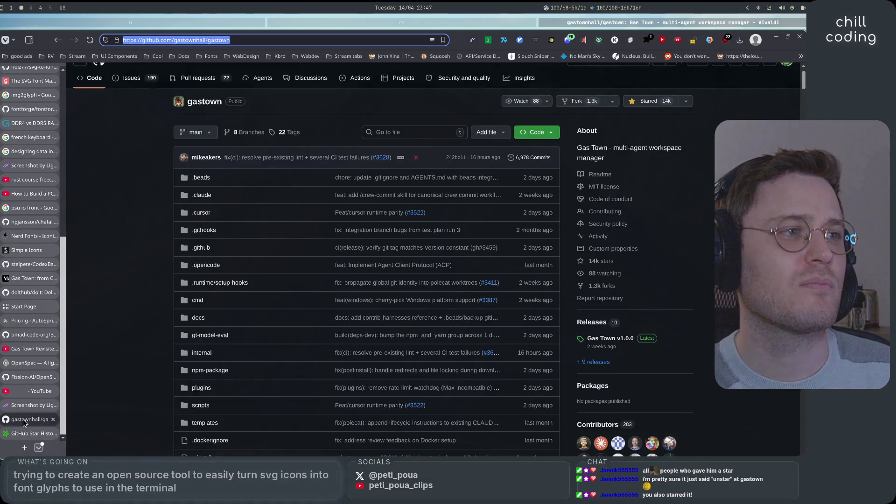
Scroll through the gastown README's core concepts, then jump back to the page top with Home
scroll(154, 369, down, 9)
scroll(133, 381, up, 9)
scroll(132, 384, down, 5)
scroll(132, 384, down, 8)
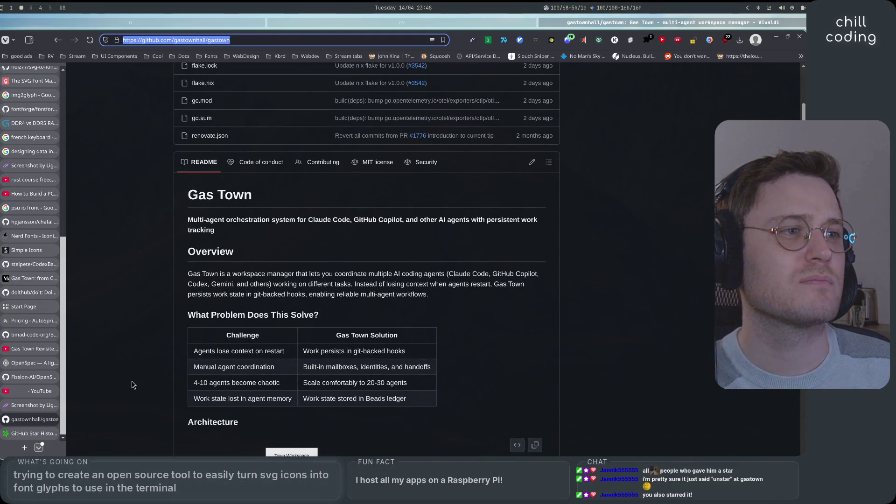
scroll(132, 384, down, 5)
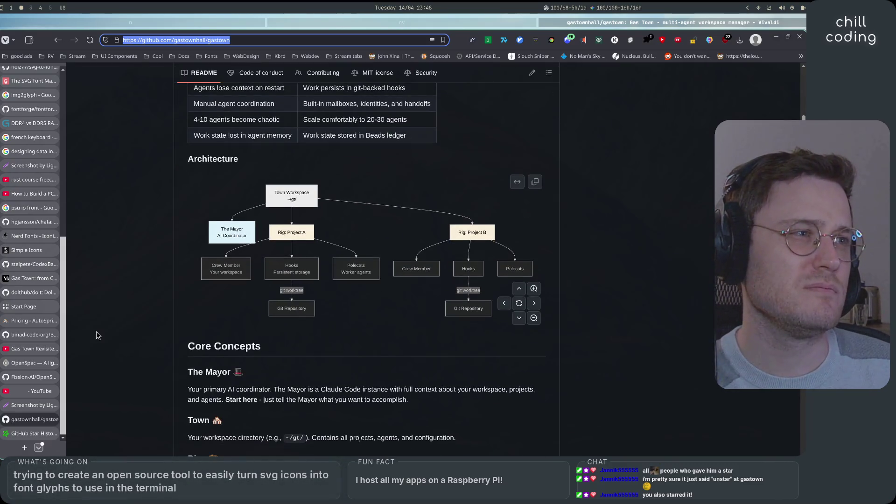
scroll(156, 283, down, 4)
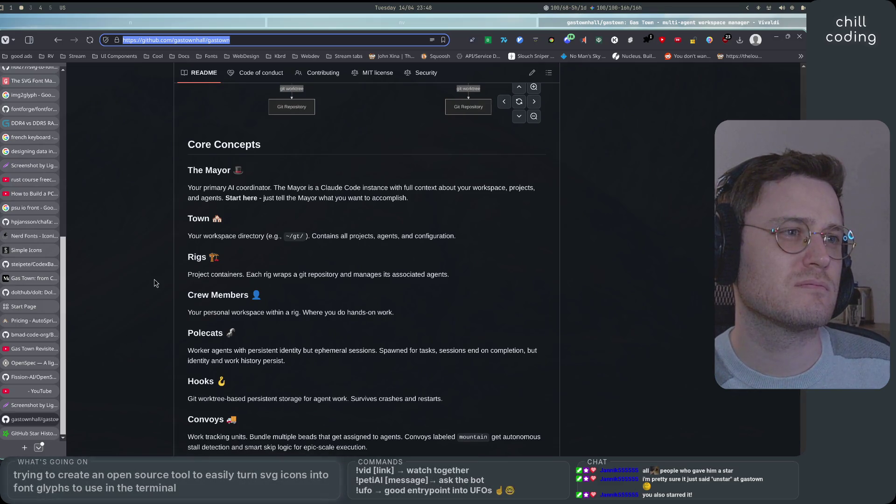
scroll(156, 283, down, 5)
scroll(155, 284, down, 1)
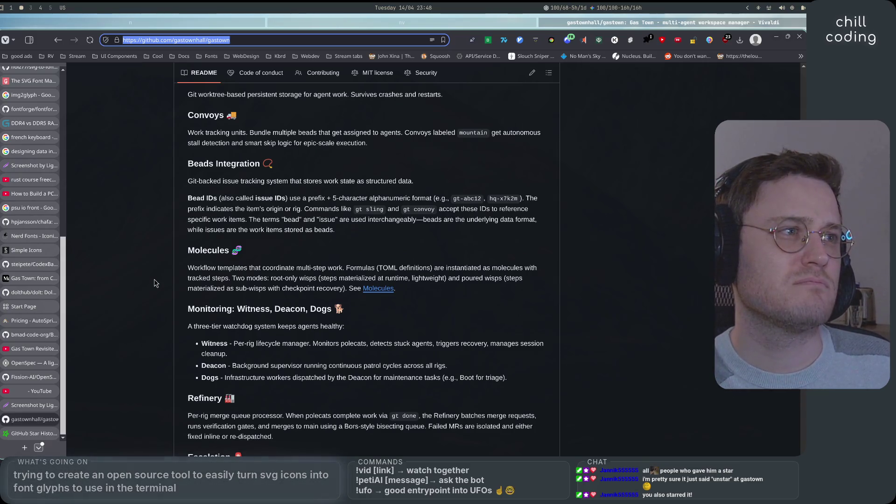
scroll(155, 283, down, 1)
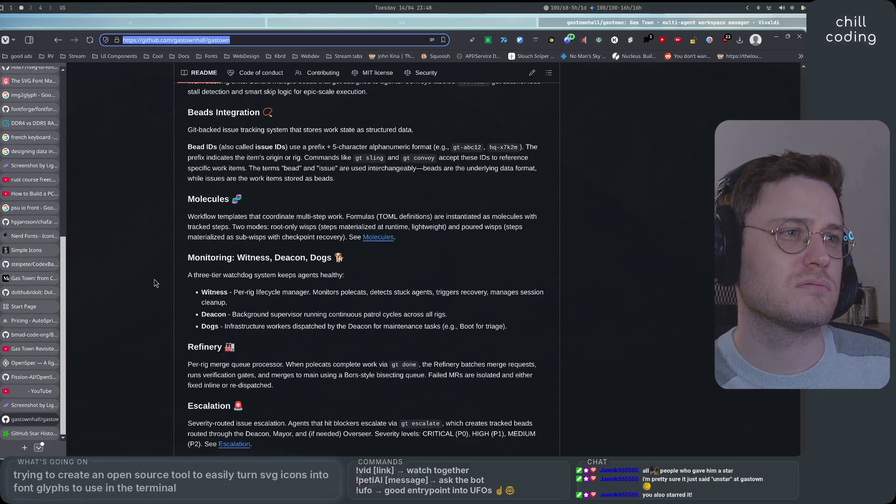
scroll(155, 284, down, 3)
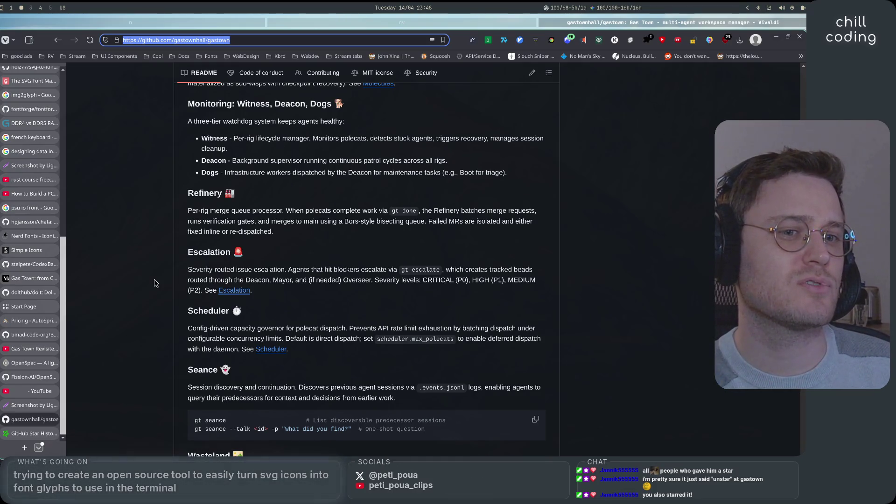
key(Home)
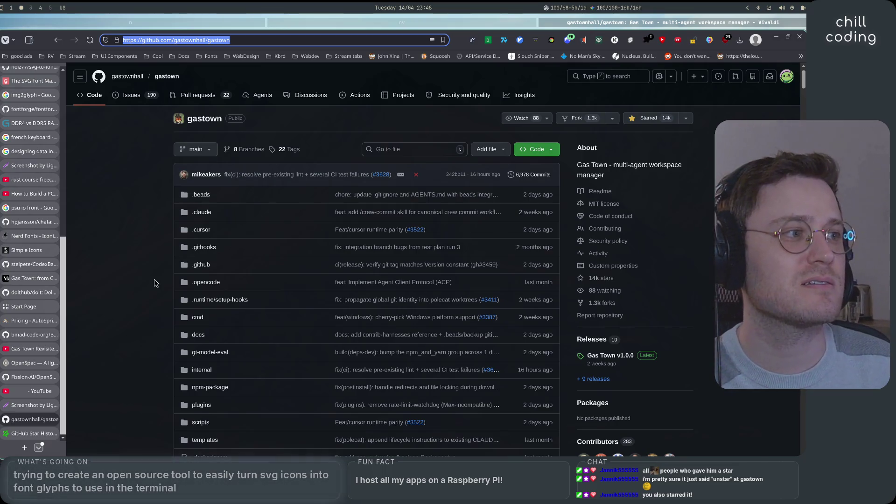
Select the Seance description text, then scroll on through Installation to the Basic Workflow diagram
scroll(156, 283, down, 20)
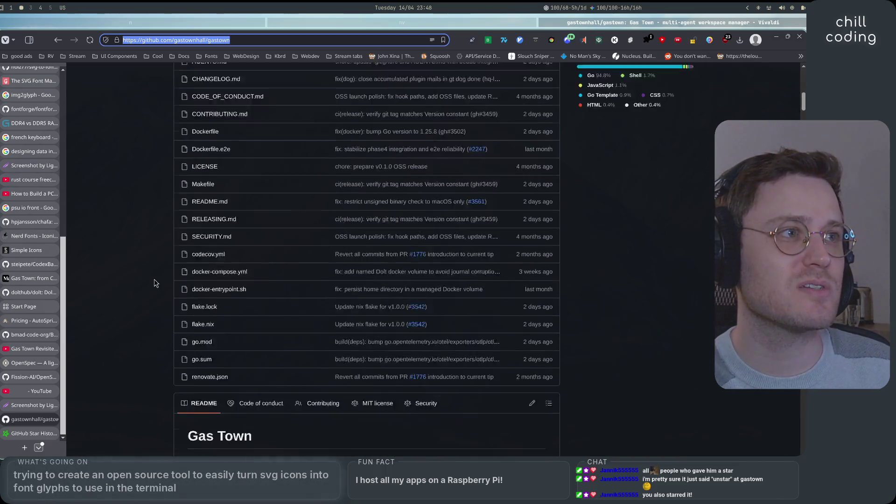
scroll(156, 284, down, 4)
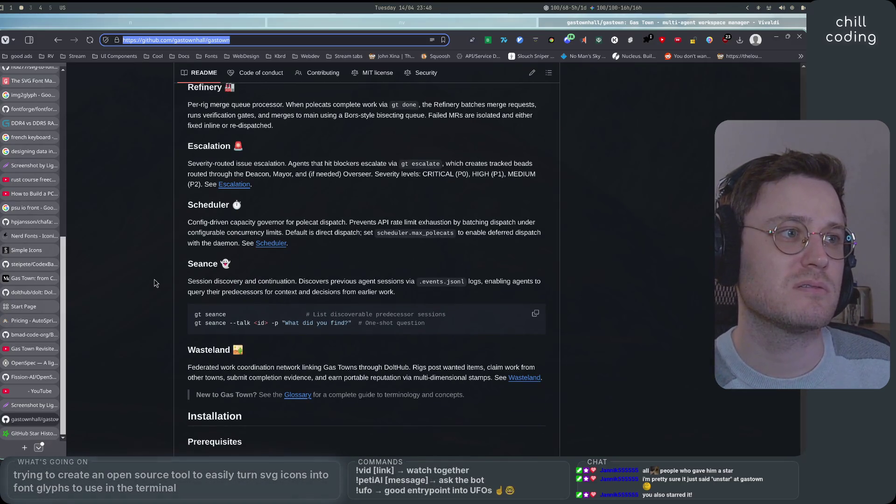
drag(188, 284, 432, 285)
drag(486, 283, 549, 289)
click(650, 300)
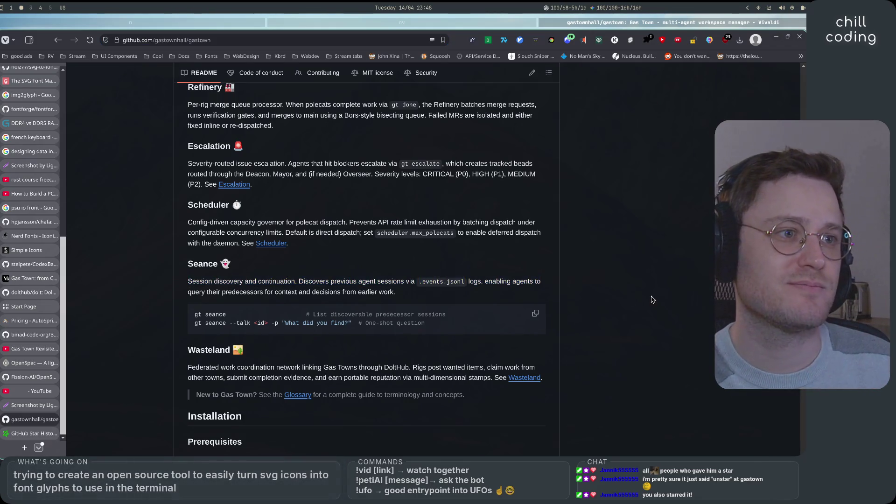
scroll(652, 300, down, 8)
scroll(652, 300, up, 3)
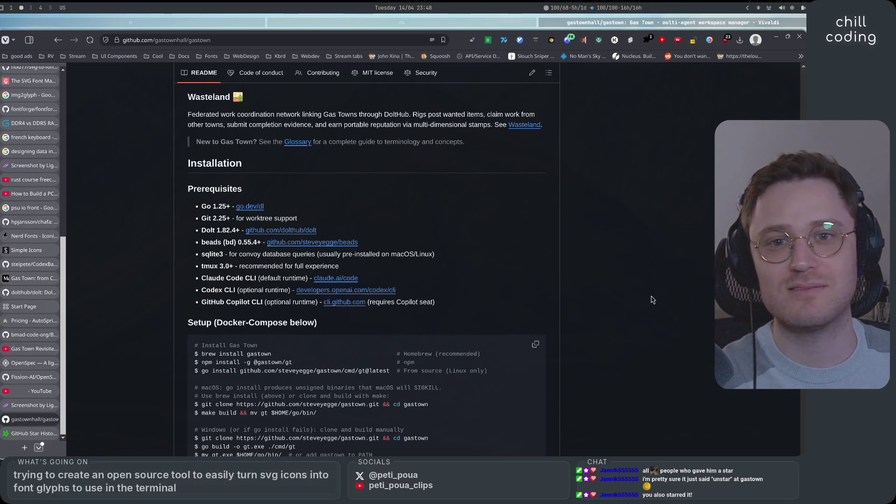
scroll(654, 300, down, 4)
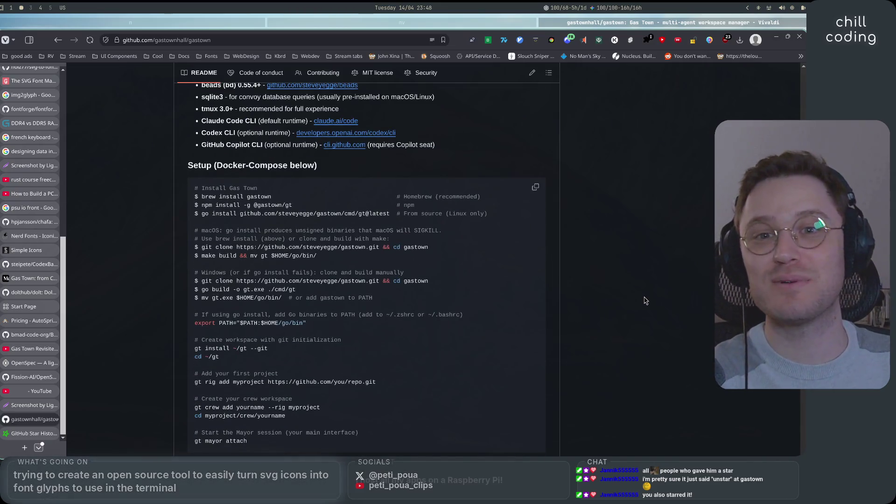
scroll(646, 299, down, 14)
scroll(646, 294, down, 3)
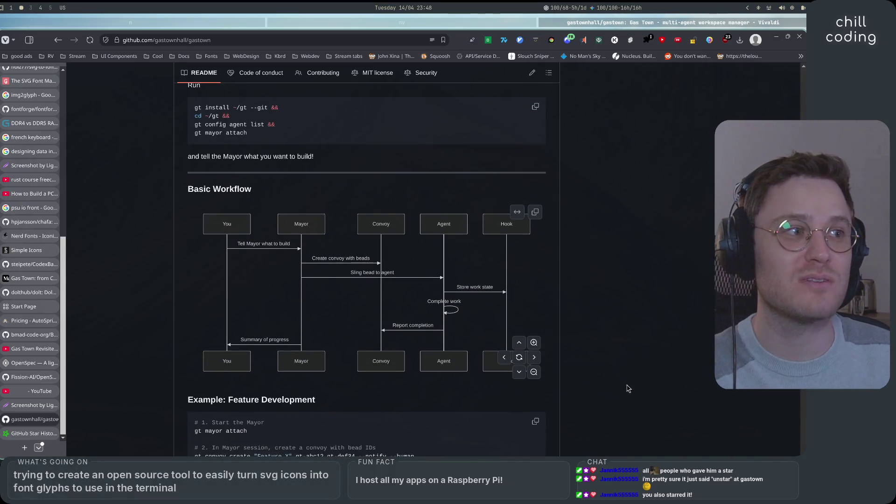
Scroll through the rest of the gastown README to Troubleshooting, the MIT License and the footer
scroll(628, 385, down, 17)
scroll(582, 404, down, 16)
scroll(582, 405, down, 13)
scroll(582, 404, down, 5)
scroll(583, 404, down, 4)
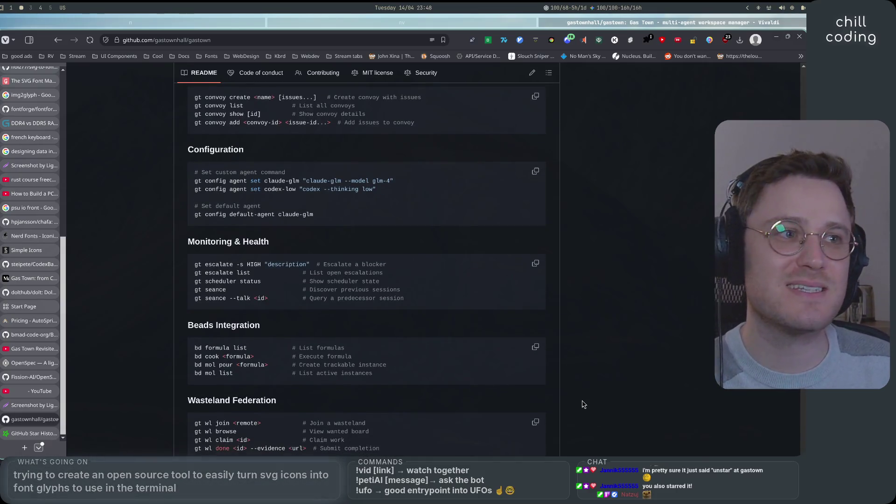
scroll(582, 404, down, 4)
scroll(582, 404, down, 4)
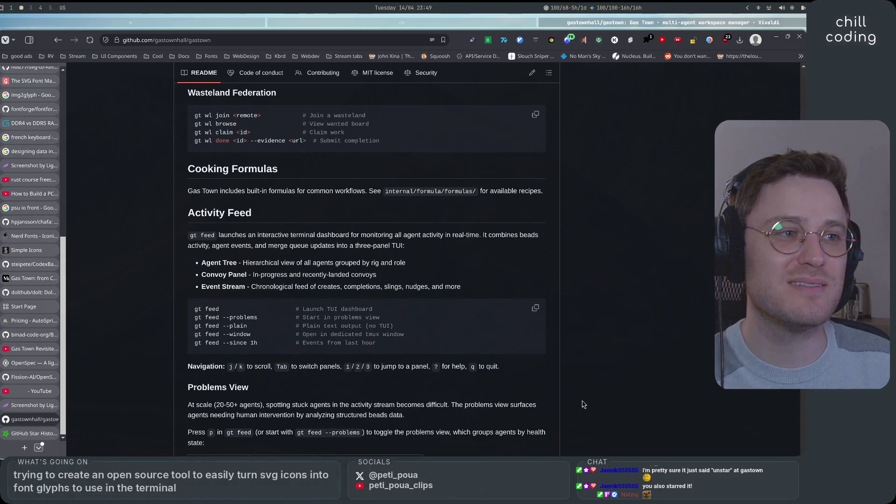
scroll(582, 405, down, 7)
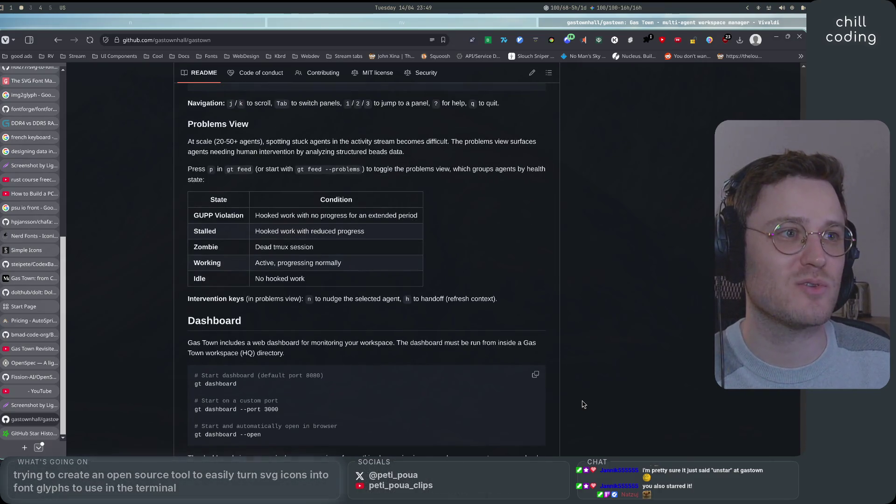
scroll(582, 404, down, 5)
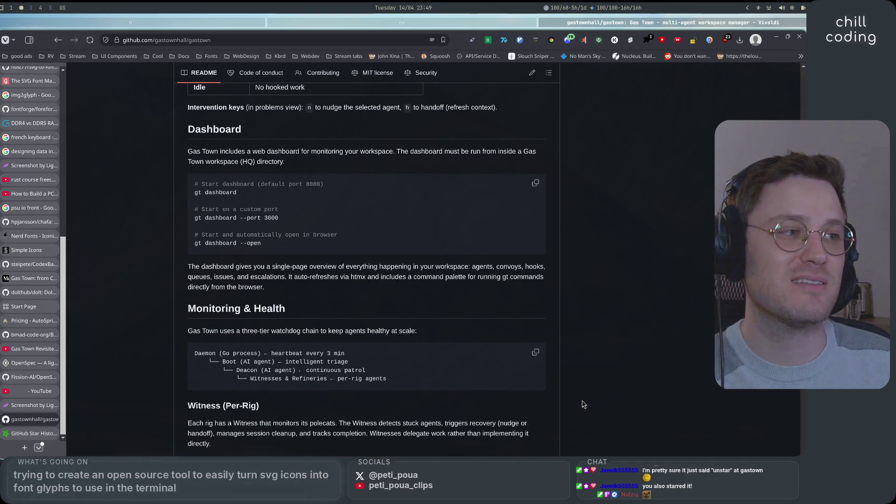
scroll(582, 404, down, 8)
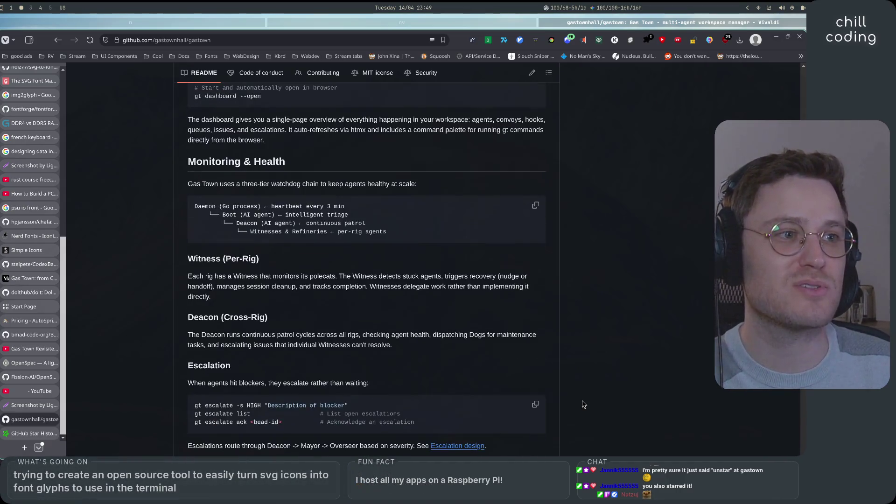
scroll(583, 404, down, 15)
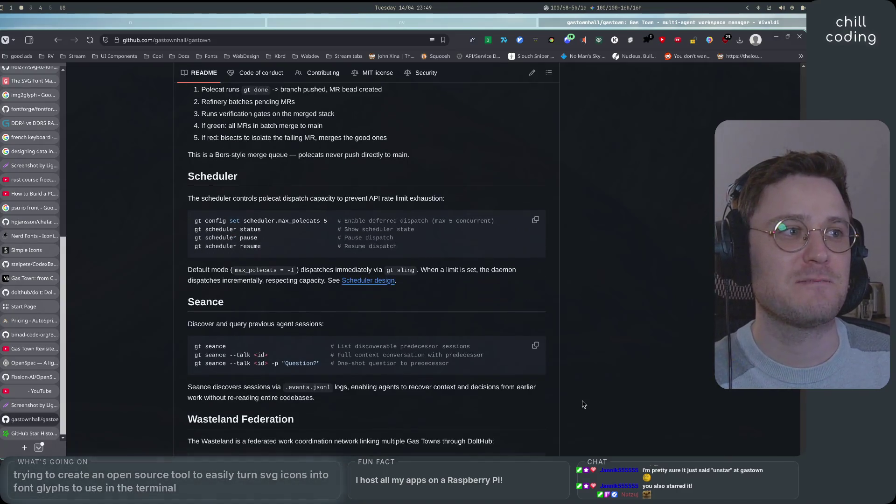
scroll(582, 404, down, 12)
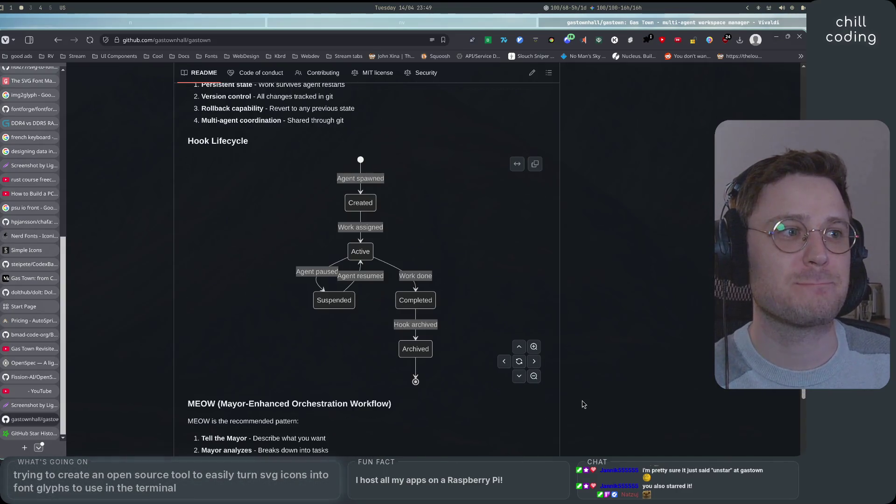
scroll(582, 405, down, 5)
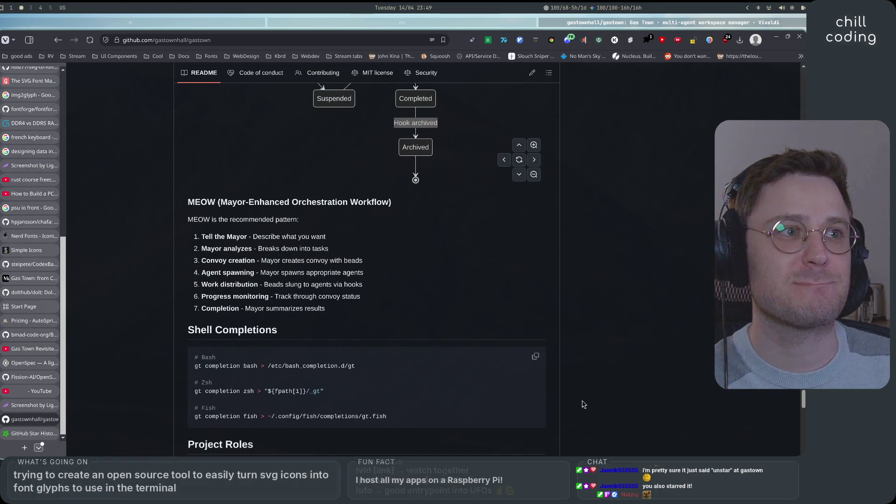
scroll(583, 404, down, 6)
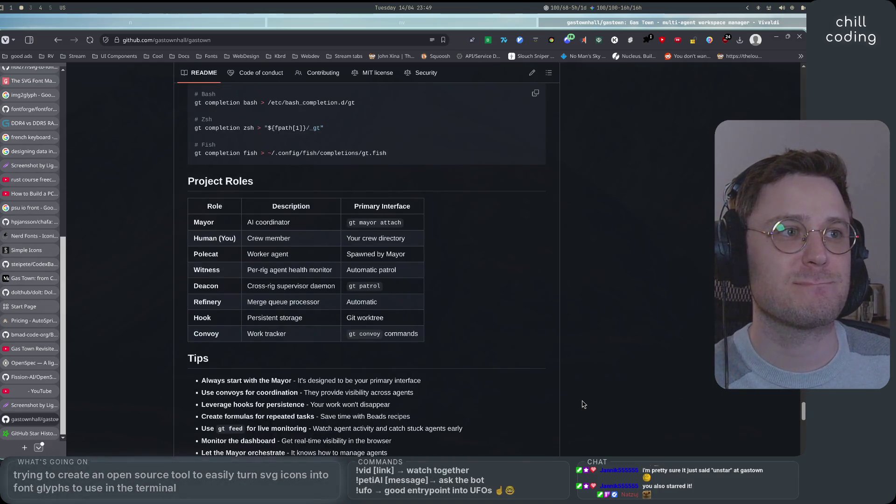
scroll(583, 404, down, 5)
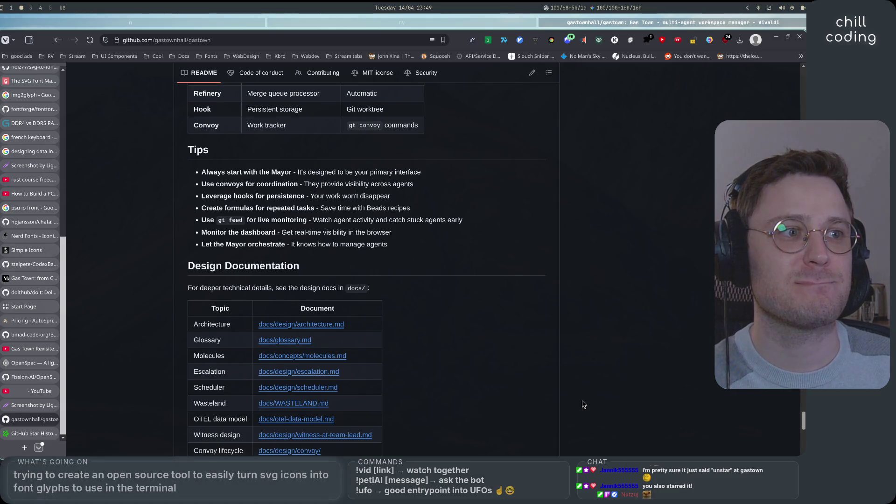
scroll(582, 404, down, 6)
scroll(582, 404, down, 5)
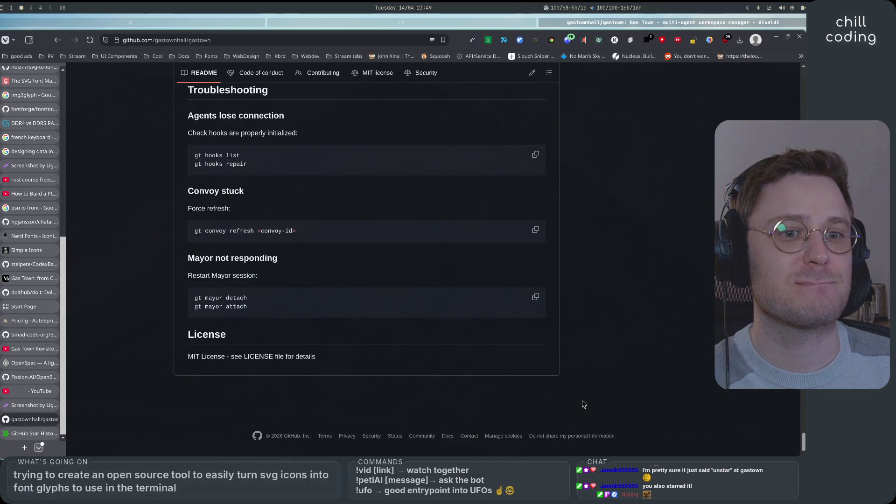
scroll(582, 404, up, 2)
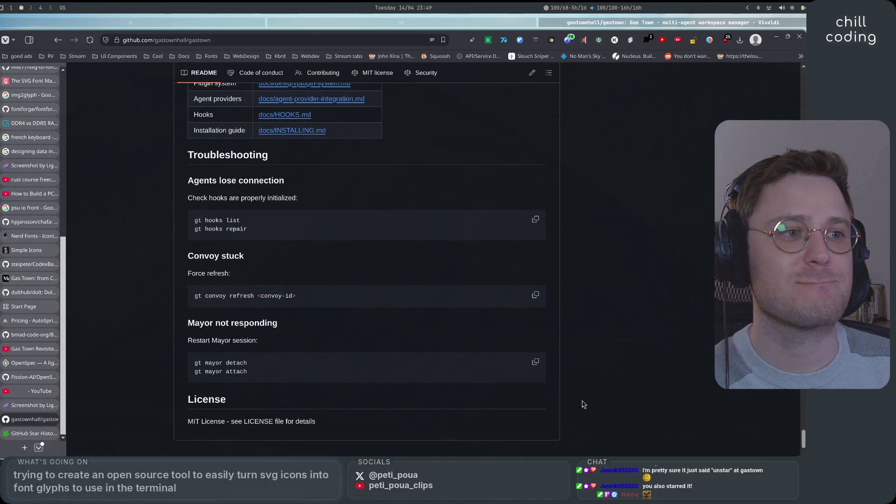
Scroll back up past Architecture and Core Concepts to the Gas Town title and Overview
scroll(582, 404, up, 8)
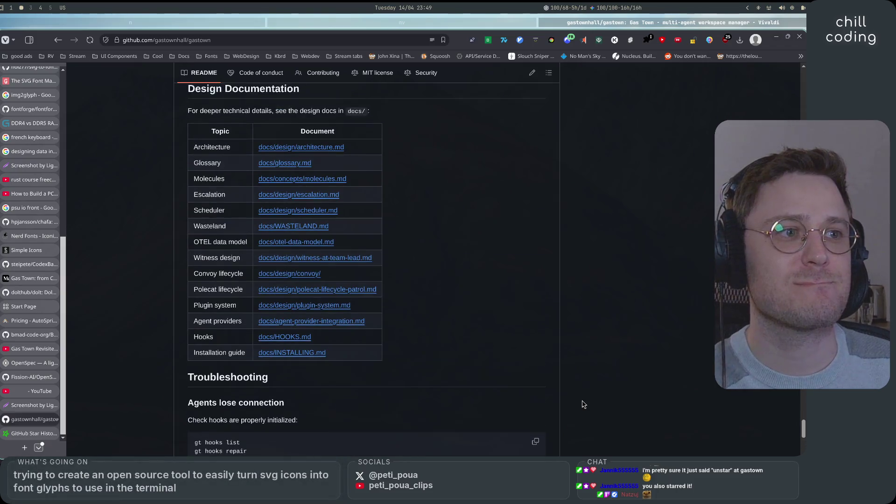
scroll(583, 404, up, 10)
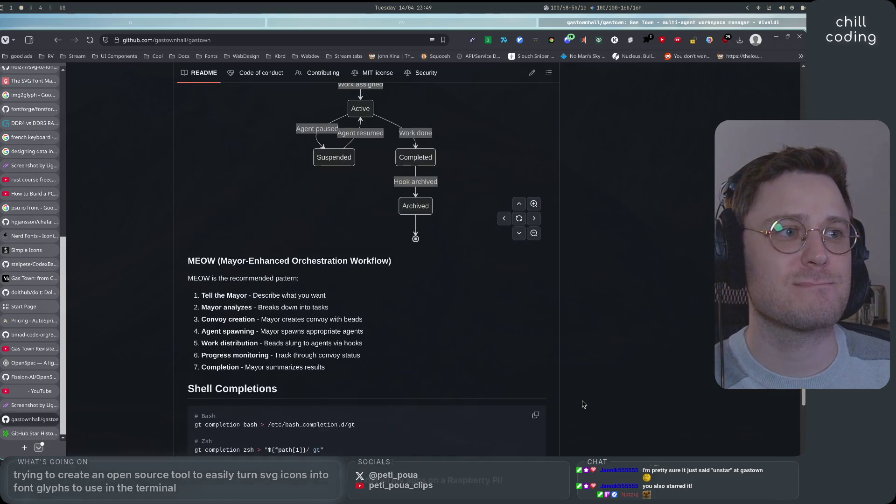
scroll(583, 405, down, 3)
scroll(583, 404, up, 3)
scroll(583, 405, up, 12)
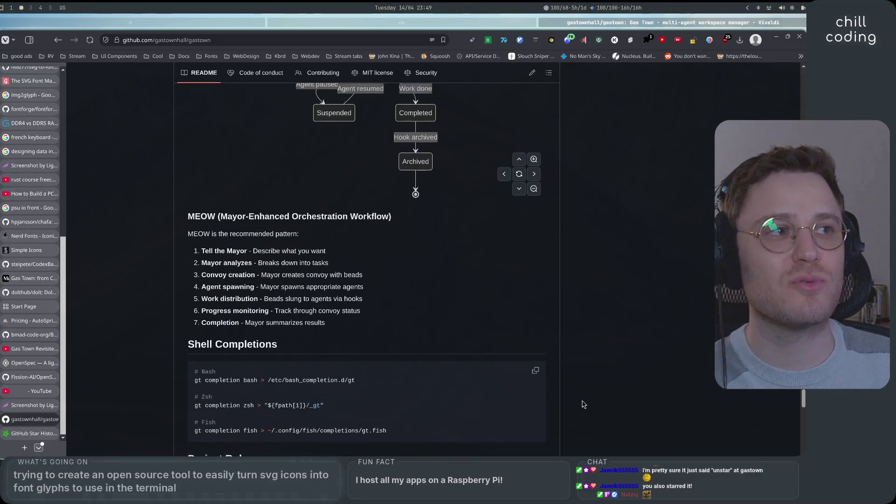
scroll(583, 404, up, 4)
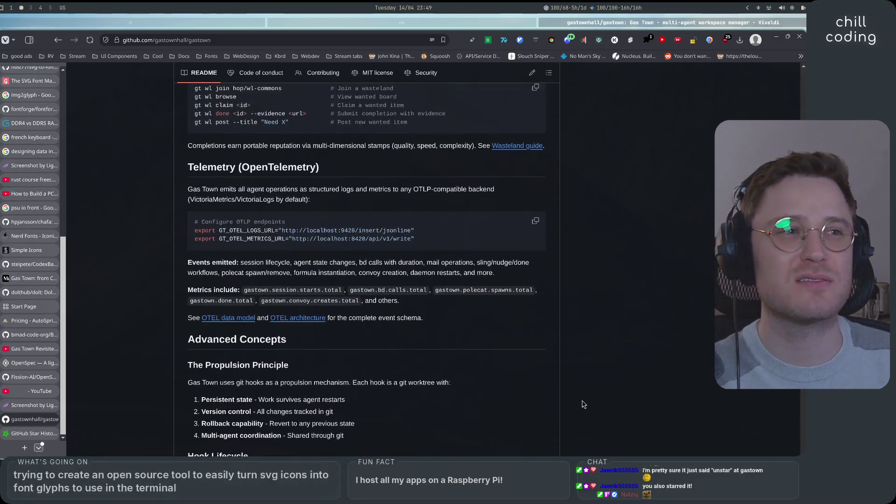
scroll(582, 404, up, 20)
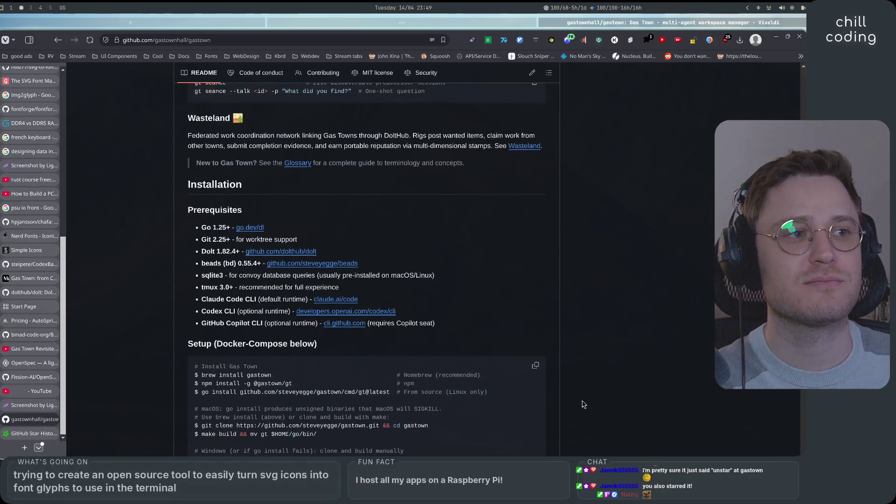
scroll(583, 404, up, 4)
scroll(583, 404, down, 20)
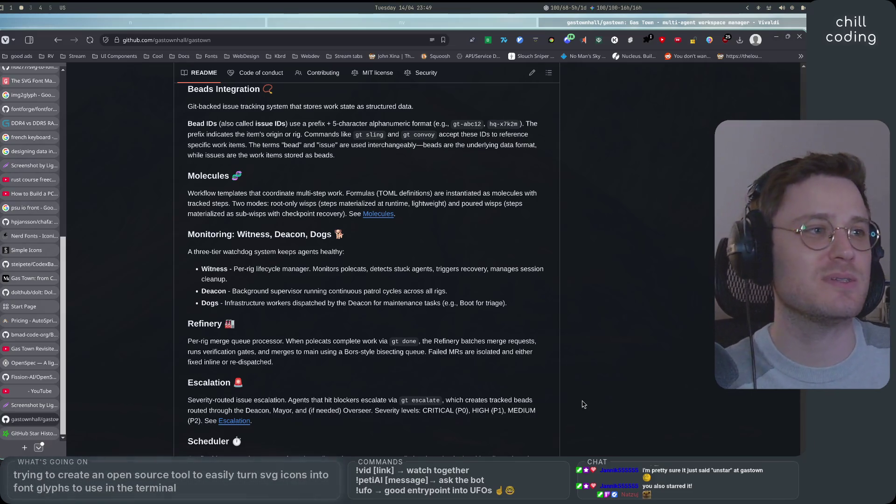
scroll(583, 404, up, 2)
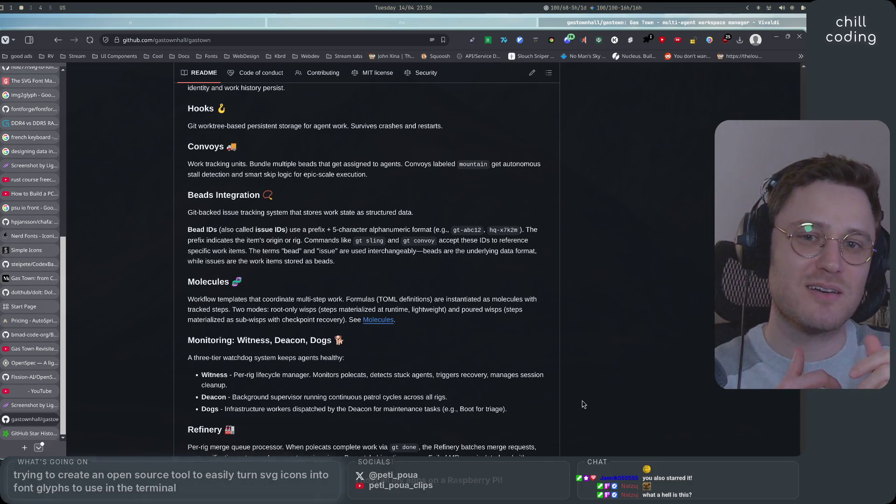
scroll(582, 405, up, 8)
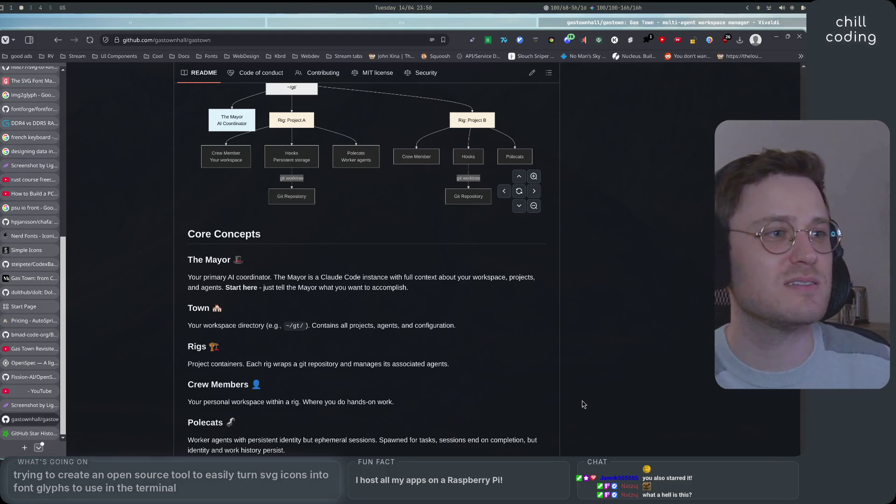
scroll(583, 405, up, 3)
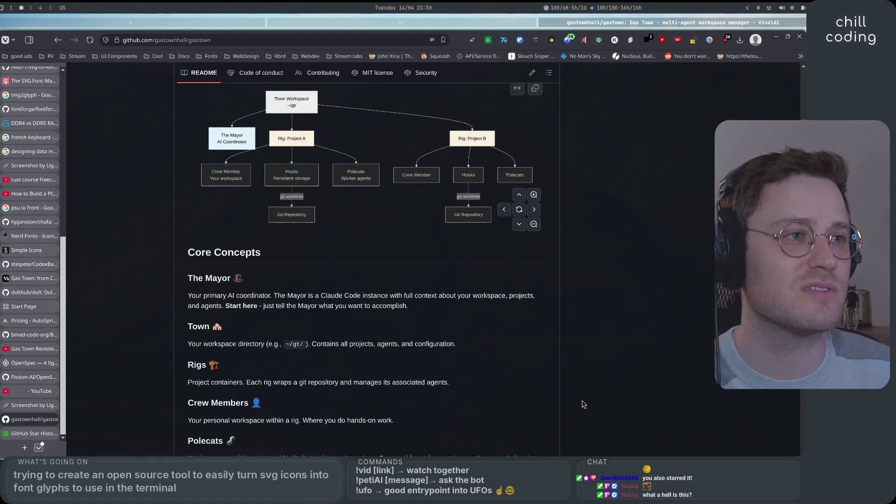
scroll(583, 404, up, 6)
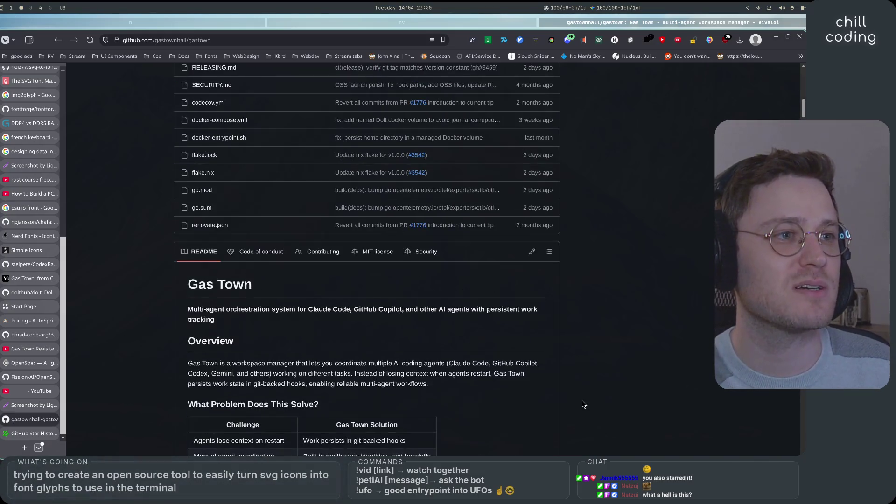
Highlight lines in the README's problem/solution table, including the mailboxes solution, then scroll up to the header
scroll(583, 404, down, 3)
scroll(583, 404, up, 2)
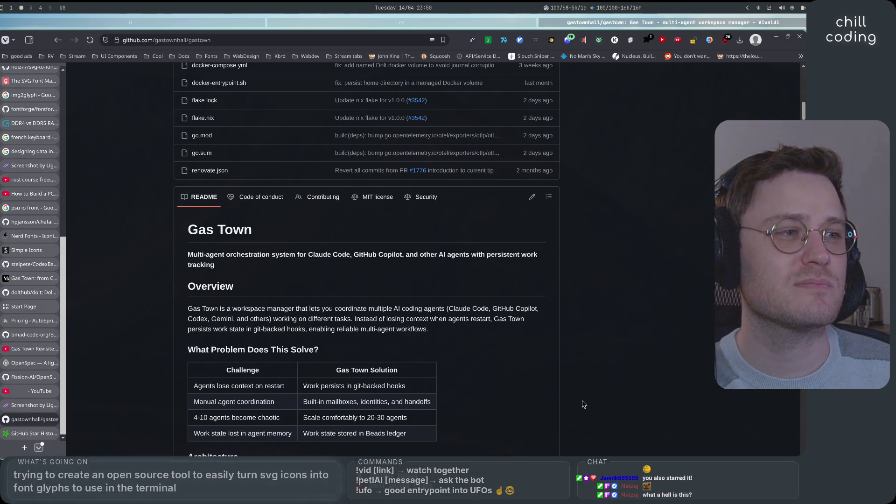
scroll(583, 404, down, 1)
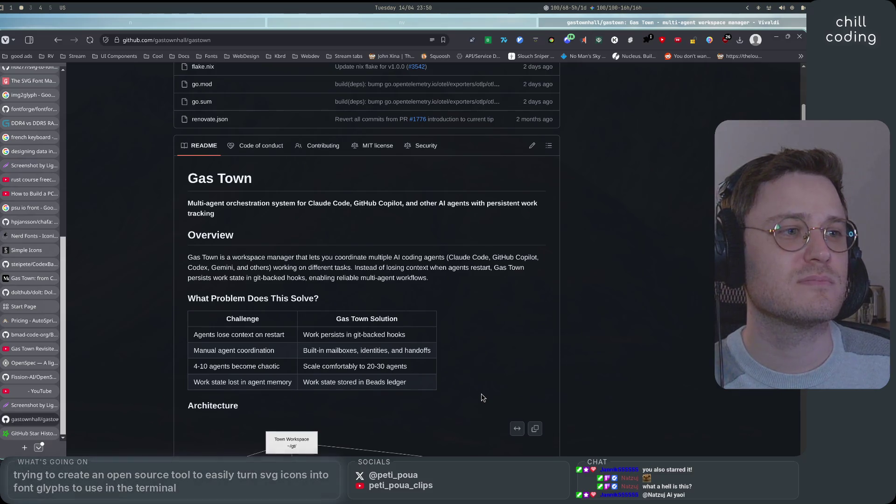
drag(207, 353, 231, 353)
drag(303, 350, 365, 351)
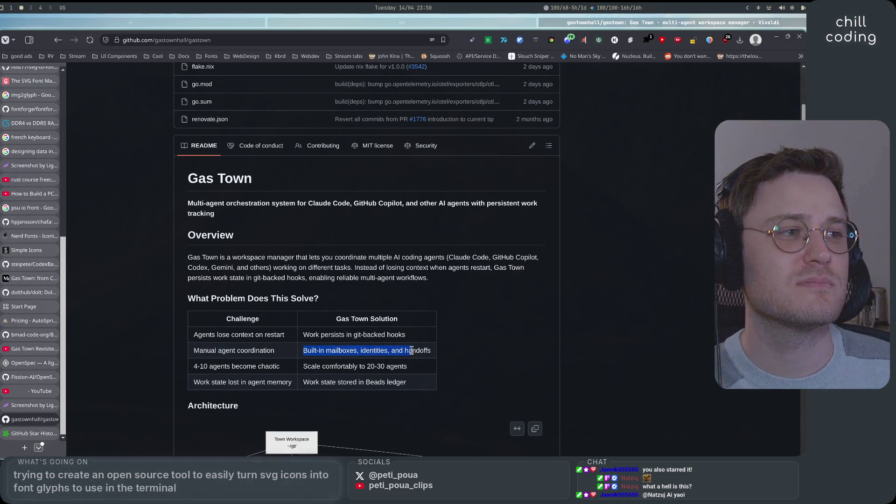
triple_click(237, 335)
drag(250, 382, 382, 382)
scroll(435, 395, up, 10)
scroll(434, 395, up, 3)
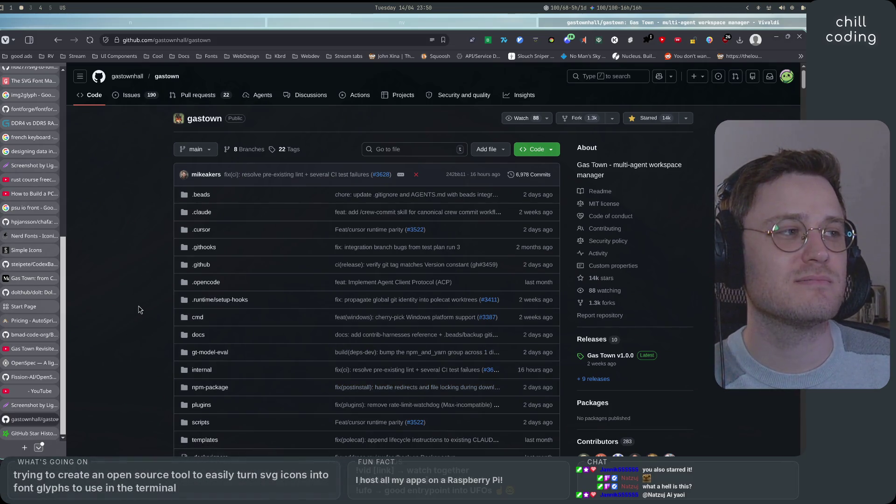
Look over Contributors and Languages, then show the Code of conduct instead of the README
scroll(693, 397, down, 4)
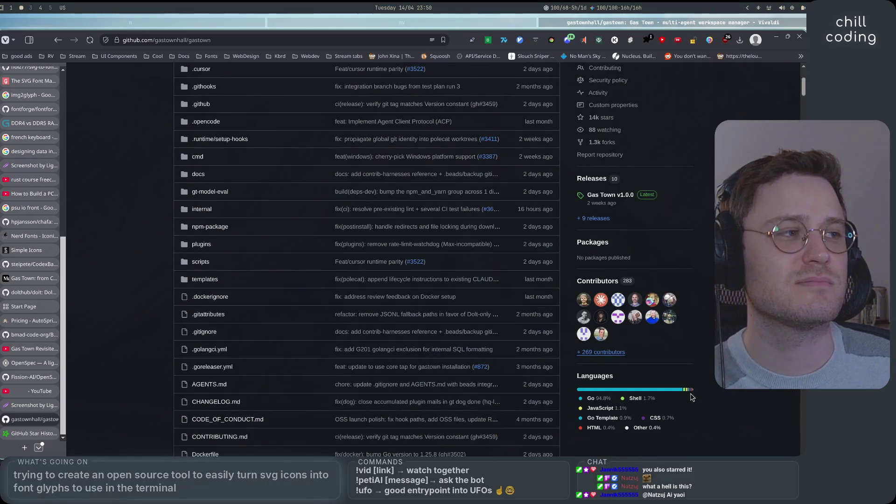
scroll(722, 422, down, 3)
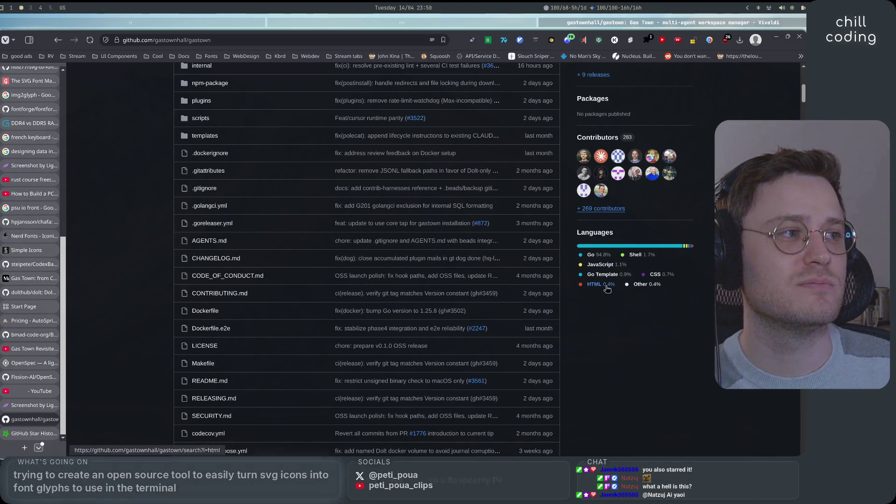
scroll(608, 422, up, 8)
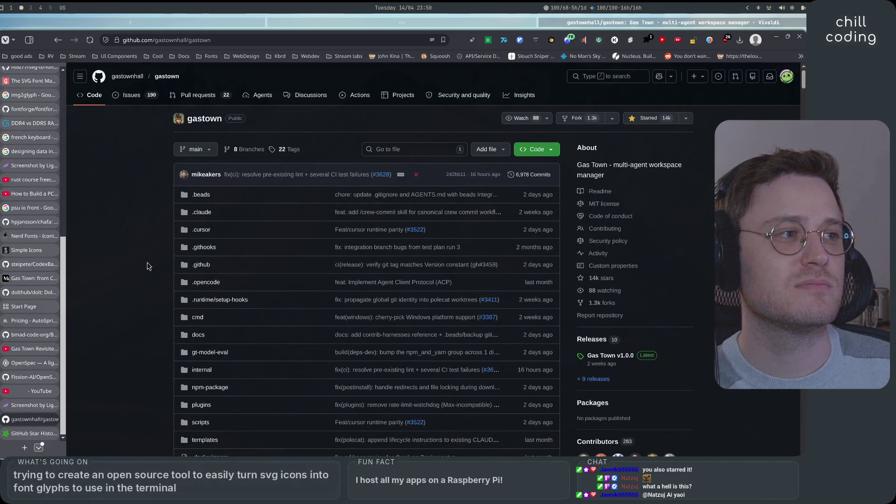
scroll(147, 266, down, 15)
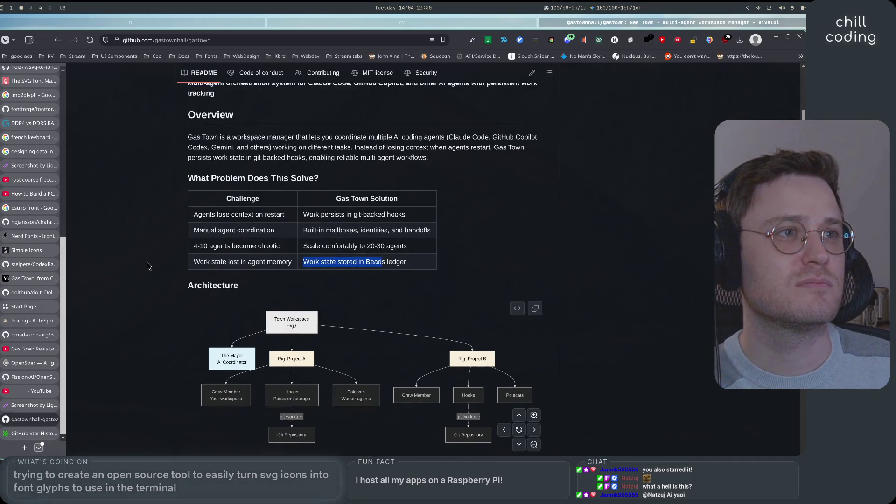
scroll(147, 266, up, 1)
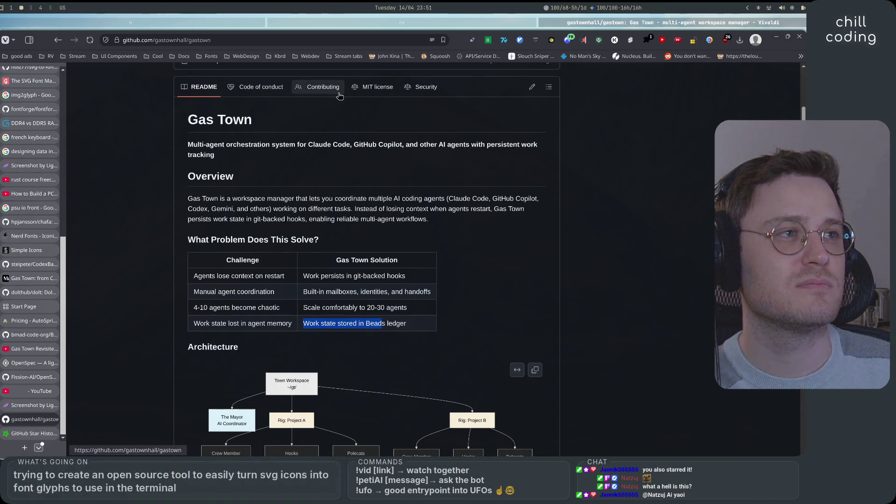
click(261, 87)
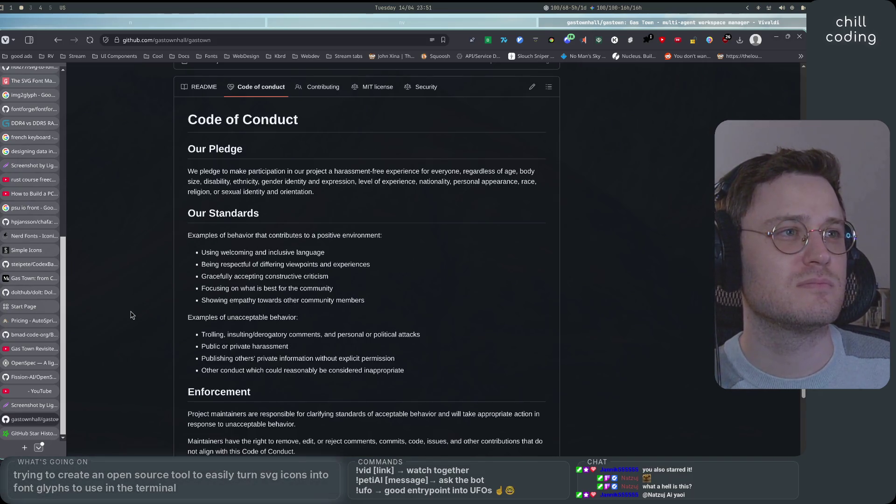
Jump to the top and open the gastown Issues list with the 'g i' shortcut, scrolling through it
key(Home)
key(g)
key(i)
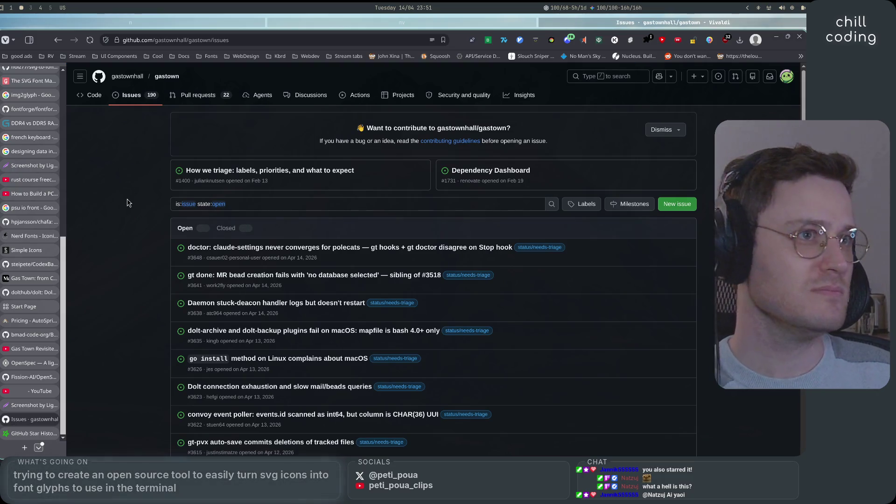
scroll(134, 231, down, 5)
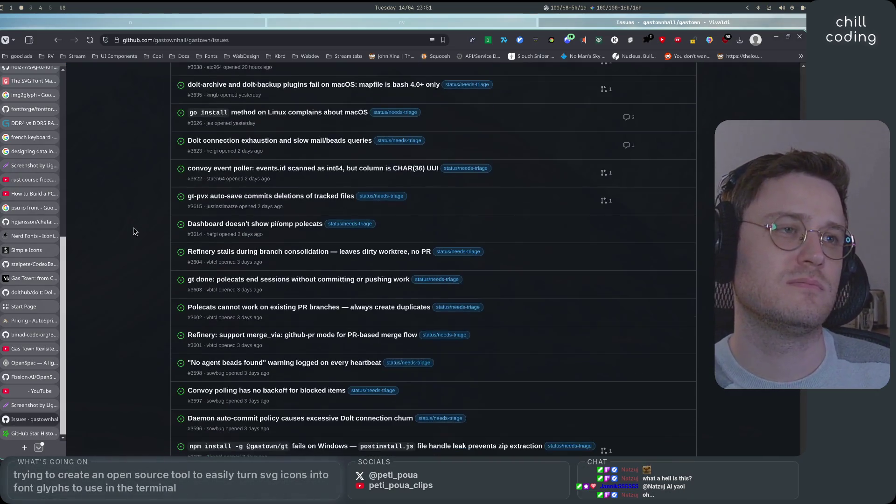
scroll(142, 217, up, 5)
scroll(154, 202, down, 10)
scroll(154, 201, up, 10)
Browse the Discussions threads, such as 'Welcome to Gas Town Discussions!' and 'Gastown with local ollama?'
click(296, 97)
scroll(139, 264, down, 1)
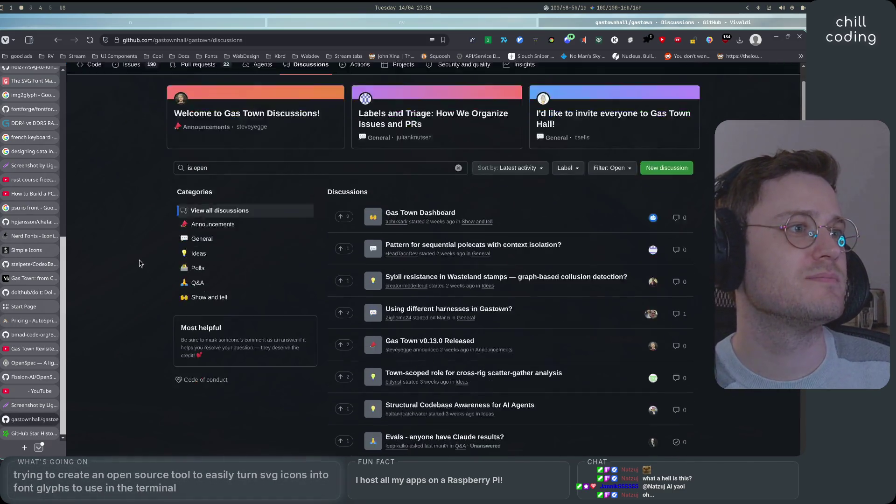
scroll(139, 264, down, 2)
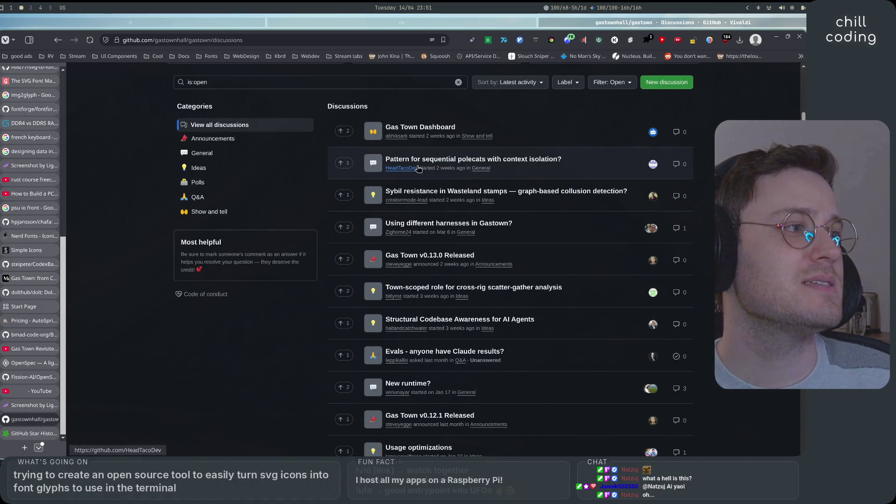
scroll(666, 327, down, 5)
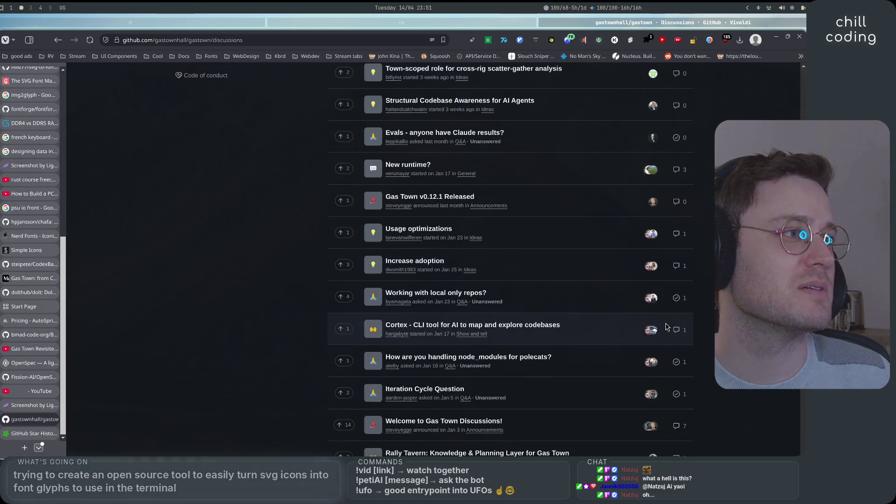
scroll(551, 266, down, 3)
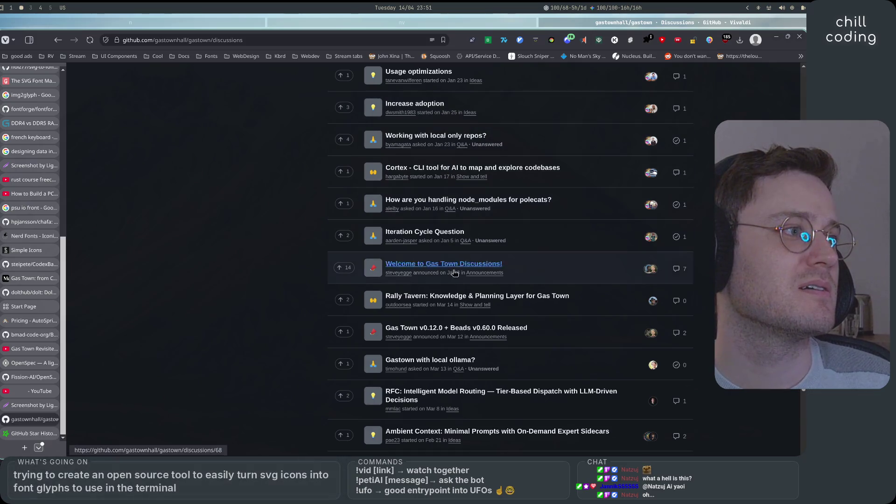
click(438, 267)
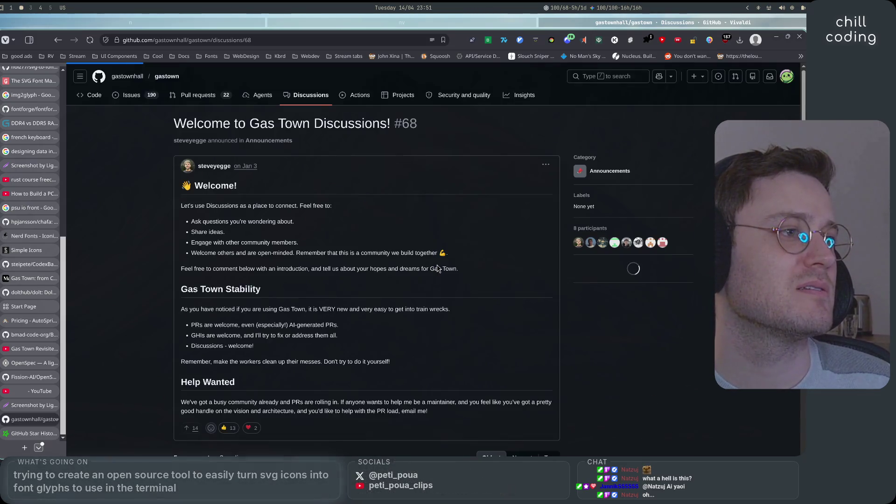
scroll(392, 313, down, 10)
scroll(391, 312, down, 6)
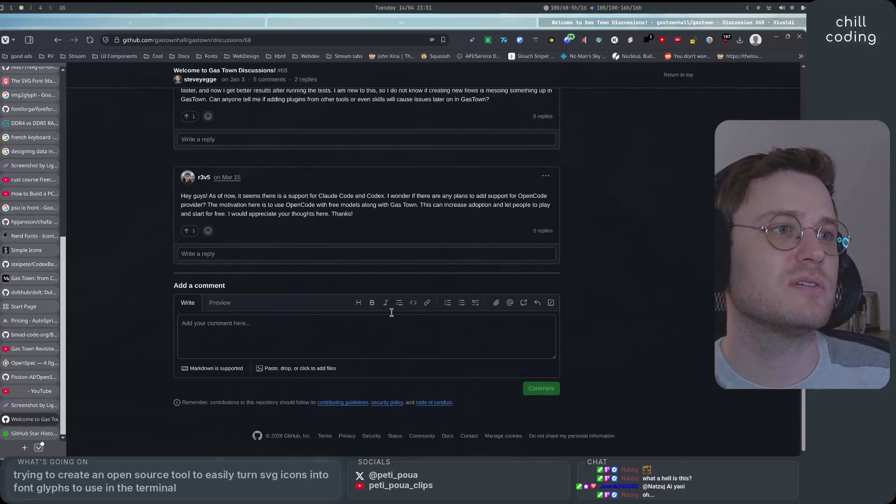
scroll(364, 287, up, 2)
mouse_move(182, 302)
mouse_down()
mouse_move(530, 300)
mouse_move(549, 303)
mouse_move(239, 312)
mouse_move(528, 312)
mouse_move(386, 302)
mouse_move(536, 302)
mouse_move(257, 311)
mouse_move(546, 312)
mouse_move(237, 302)
mouse_move(553, 313)
mouse_move(236, 322)
mouse_move(382, 322)
mouse_up()
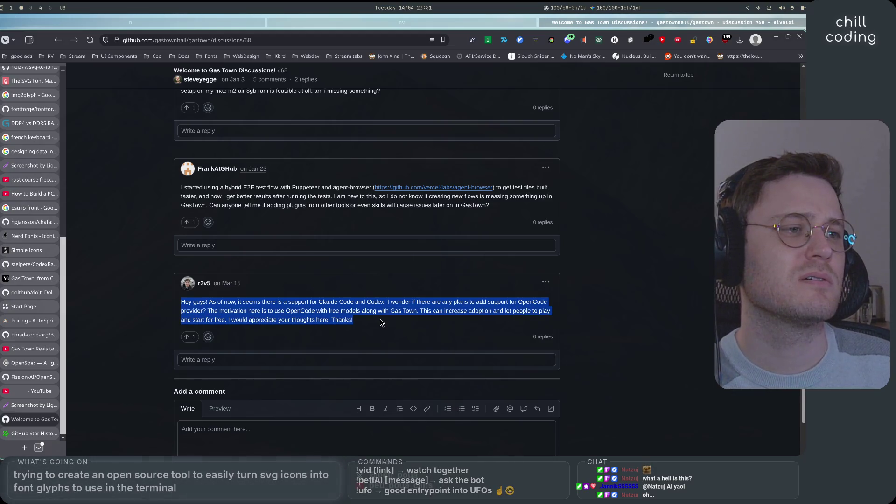
click(382, 322)
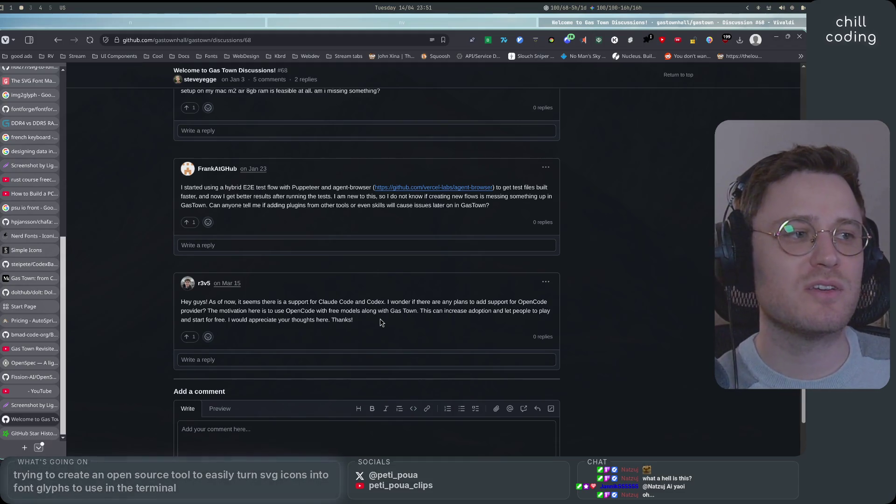
drag(311, 302, 385, 299)
click(385, 299)
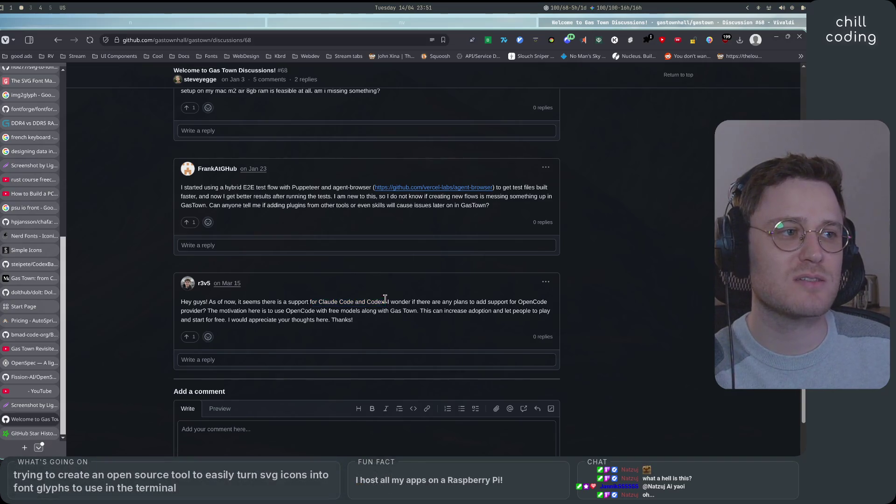
drag(305, 301, 355, 302)
double_click(376, 302)
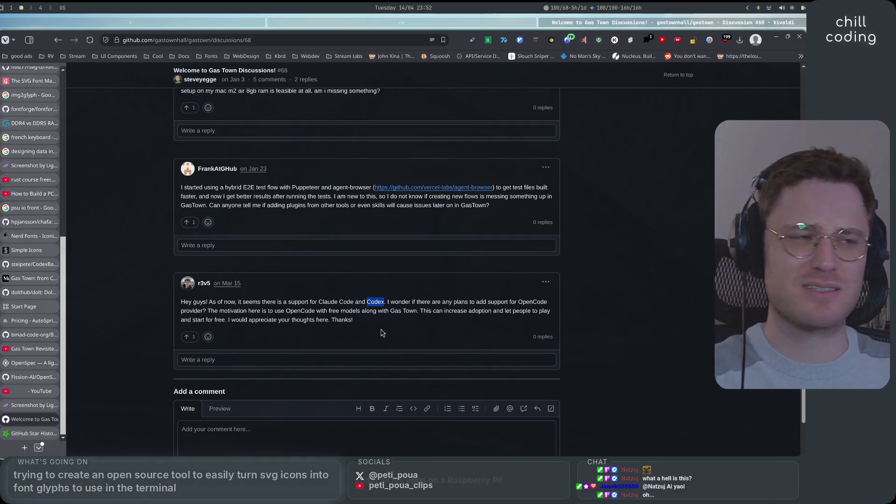
click(387, 302)
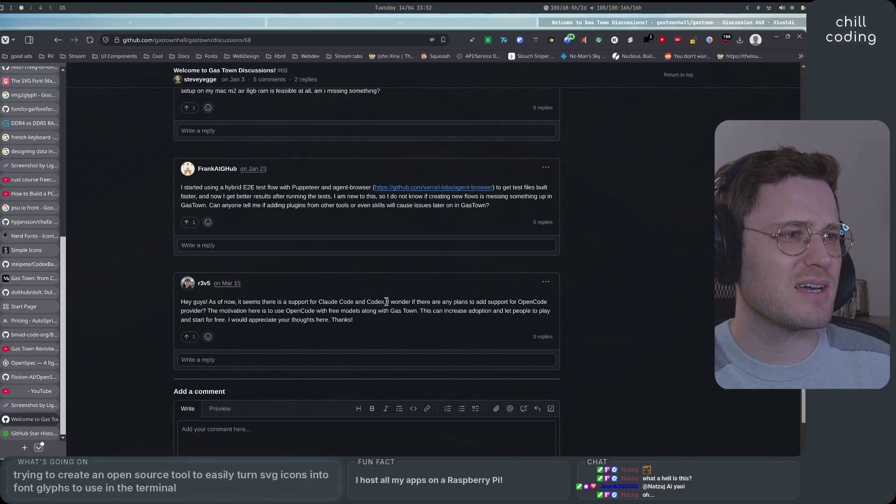
double_click(371, 302)
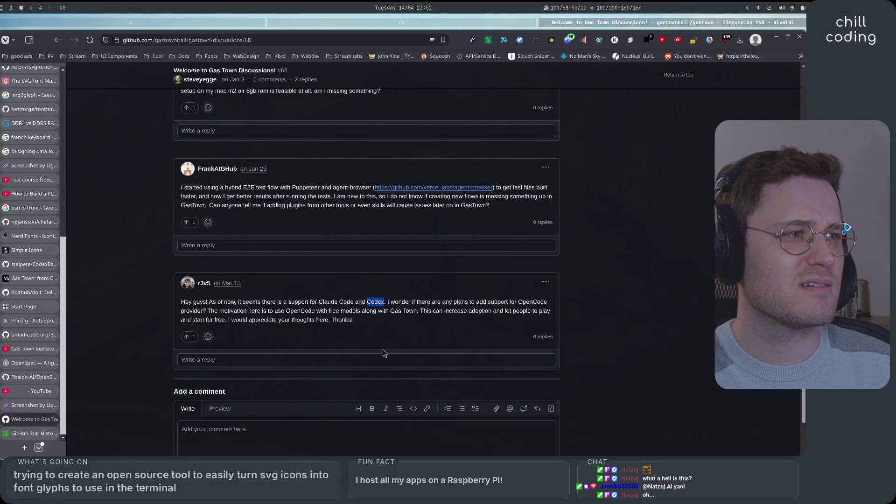
drag(387, 301, 552, 304)
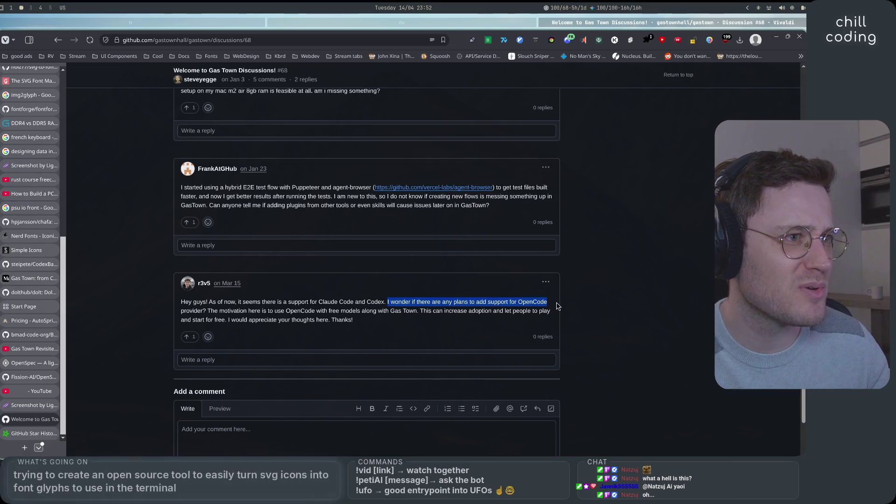
mouse_move(227, 301)
mouse_down()
mouse_move(553, 313)
mouse_move(182, 302)
mouse_move(228, 300)
mouse_move(195, 301)
mouse_move(208, 302)
mouse_up()
mouse_move(382, 302)
mouse_down()
mouse_move(554, 303)
mouse_move(523, 314)
mouse_move(353, 320)
mouse_move(206, 311)
mouse_up()
click(301, 314)
mouse_move(420, 320)
mouse_down()
mouse_move(205, 301)
mouse_move(202, 310)
mouse_up()
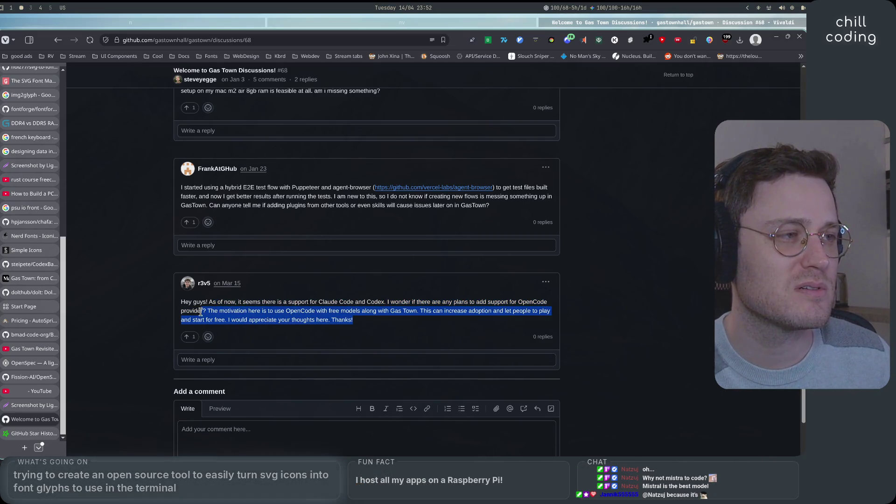
scroll(110, 314, up, 3)
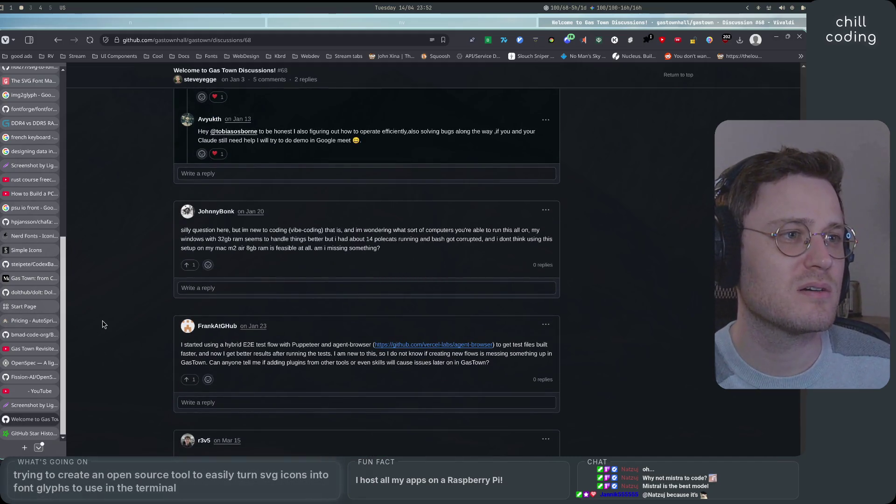
scroll(104, 324, up, 1)
scroll(104, 324, up, 2)
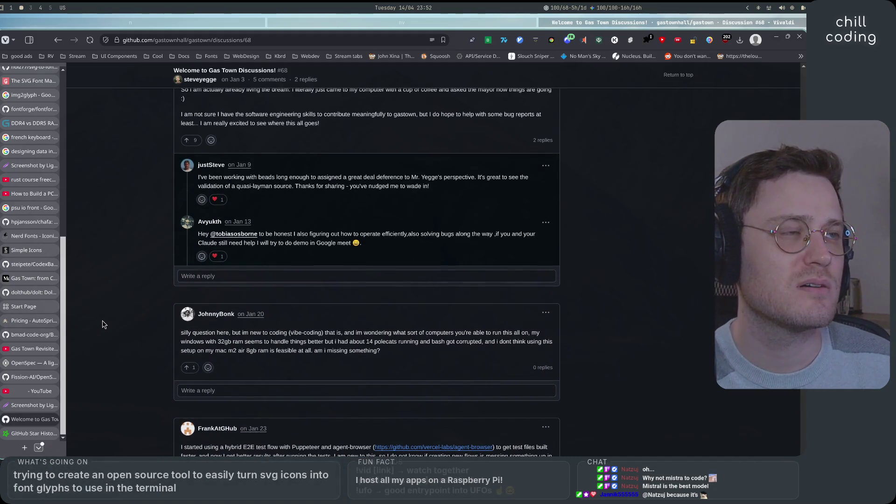
scroll(104, 324, down, 10)
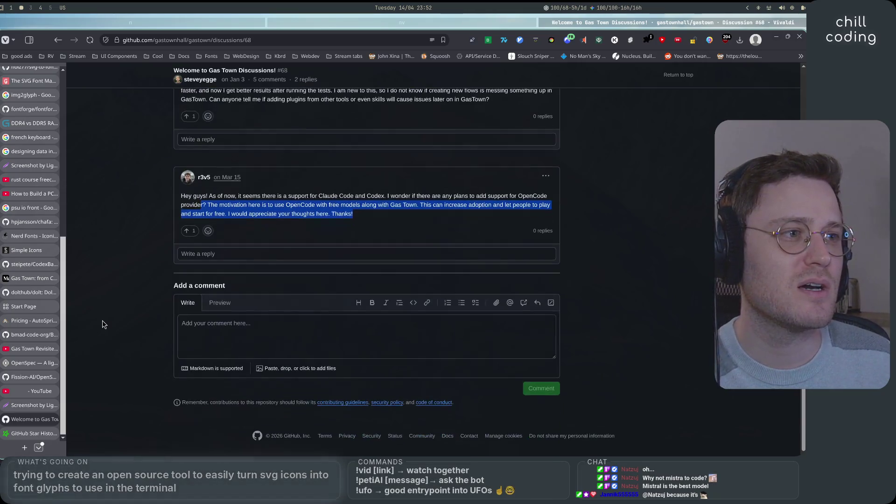
scroll(104, 324, up, 4)
scroll(104, 324, up, 15)
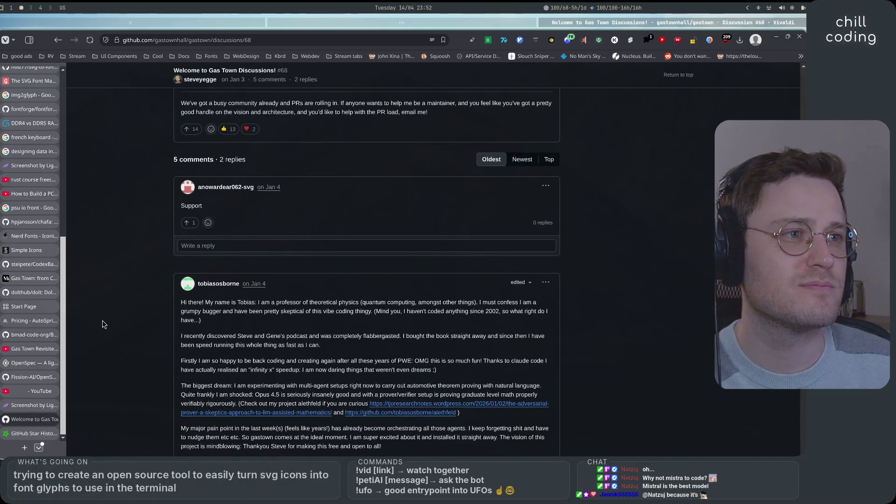
scroll(104, 324, up, 7)
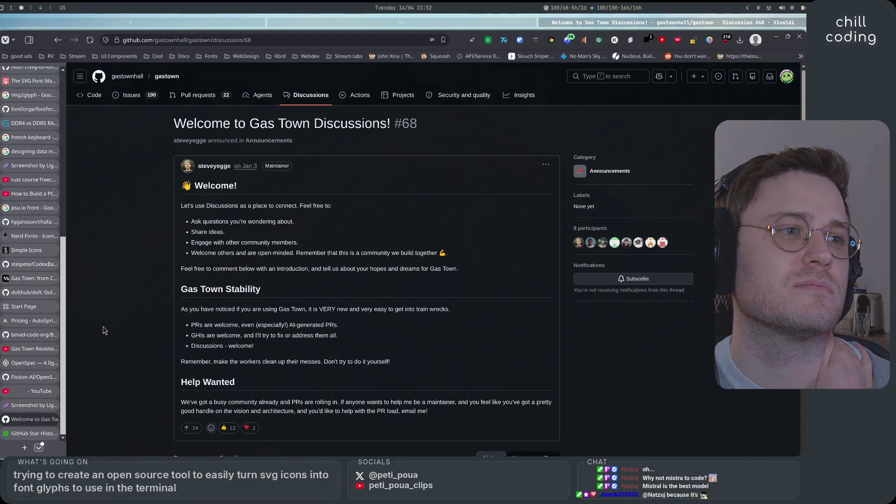
scroll(104, 331, down, 20)
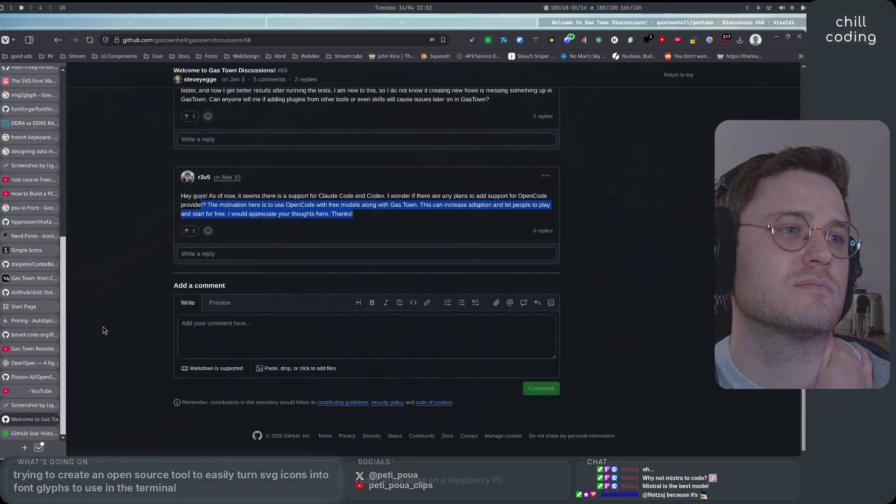
scroll(104, 330, up, 20)
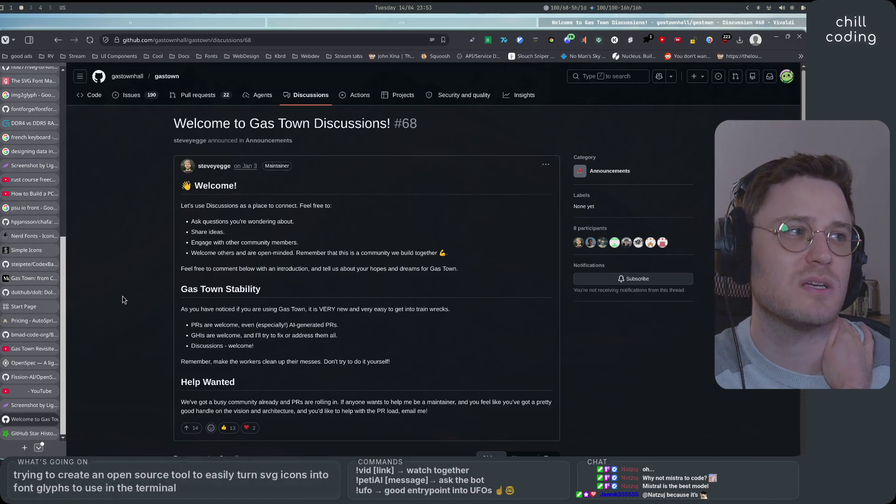
scroll(123, 300, down, 5)
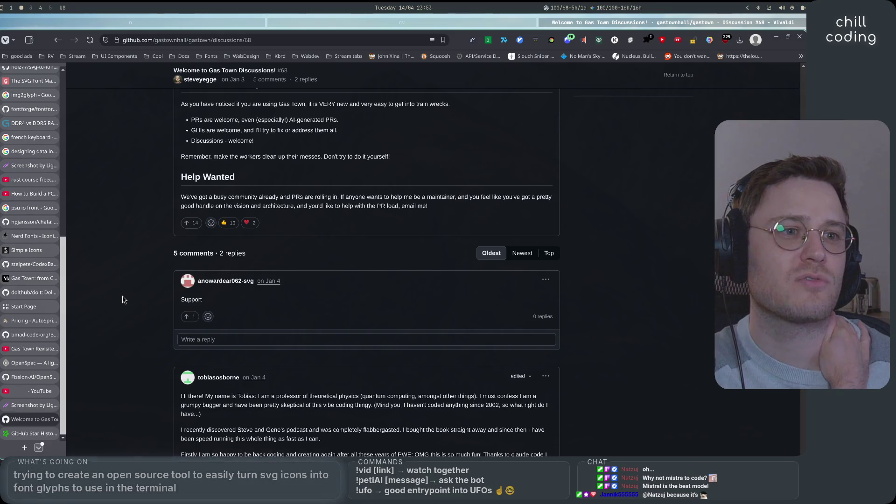
scroll(123, 300, down, 10)
scroll(124, 300, down, 10)
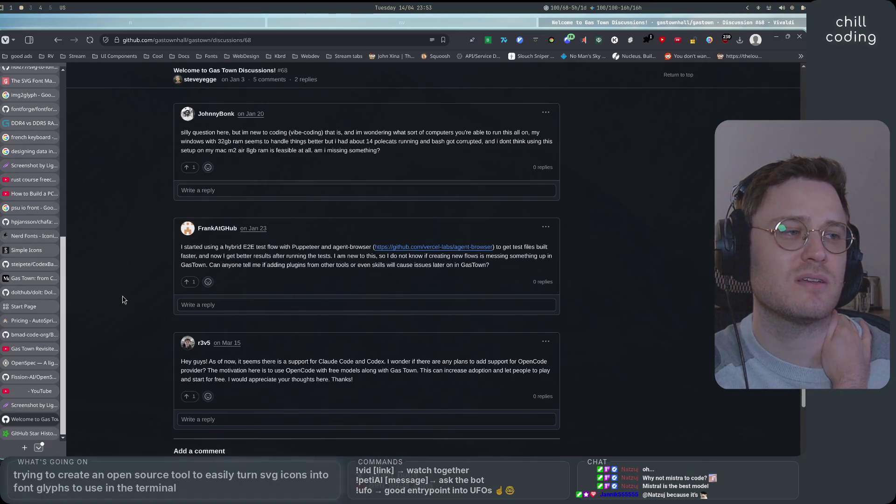
scroll(124, 300, up, 20)
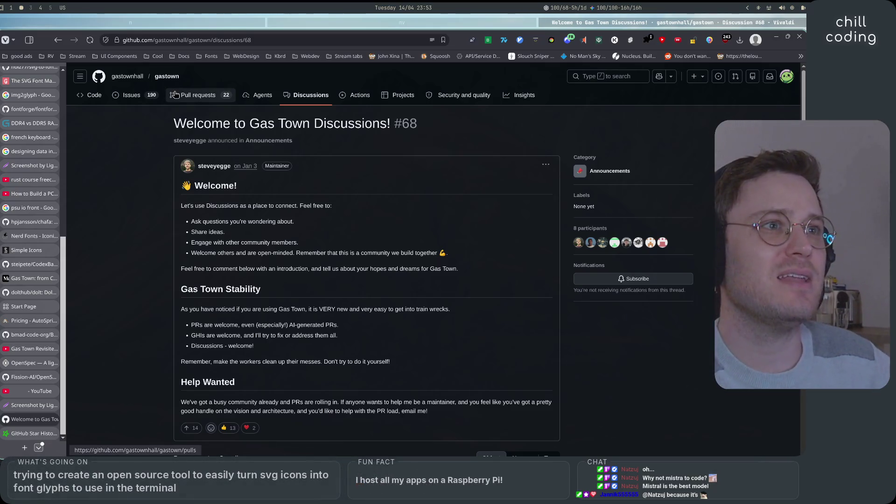
click(184, 94)
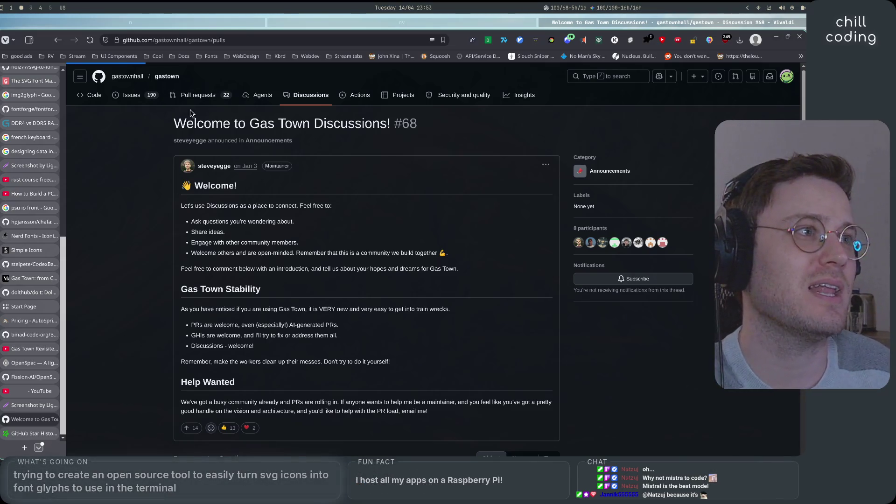
Scroll the open pull requests, open the Issues list, then switch to the star history tab
scroll(145, 247, down, 5)
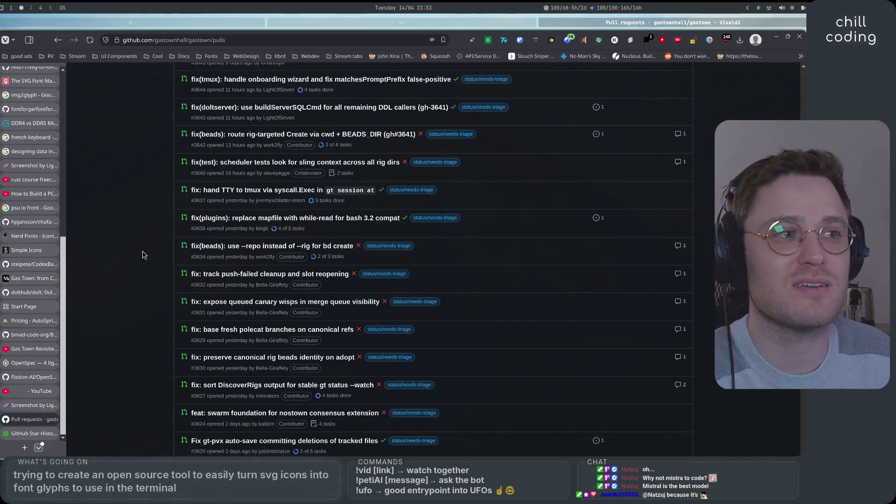
scroll(142, 254, down, 5)
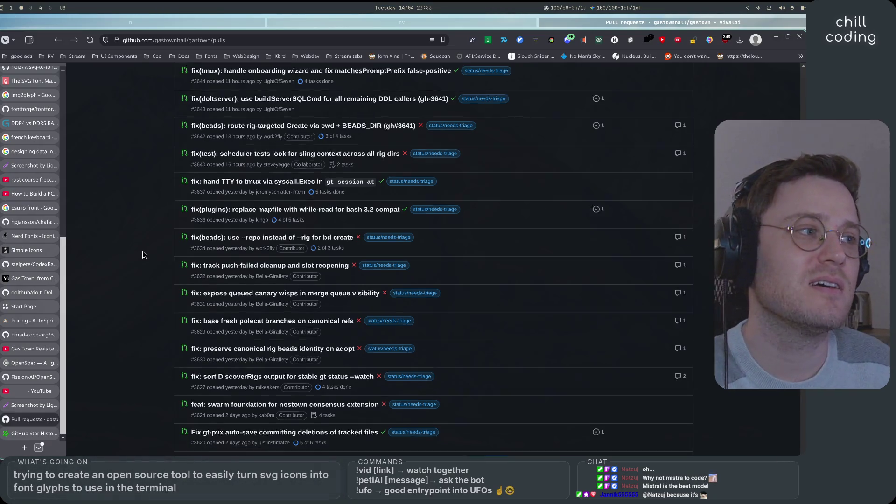
scroll(142, 255, up, 10)
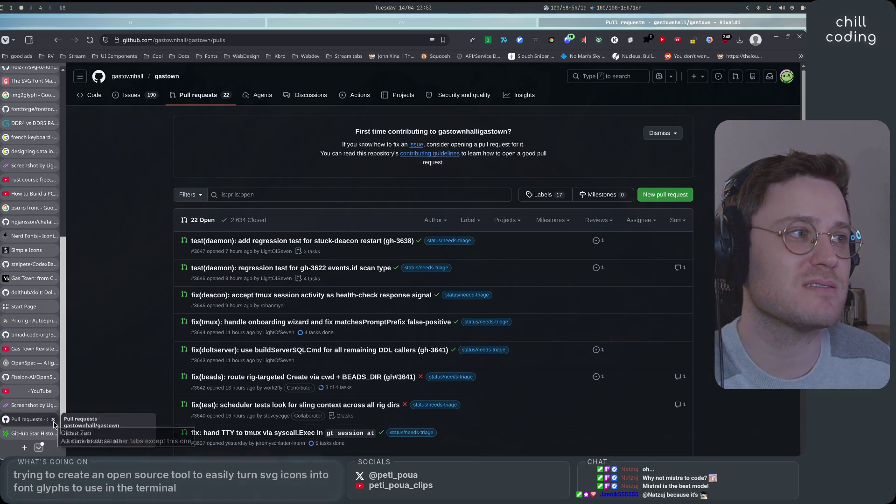
click(132, 100)
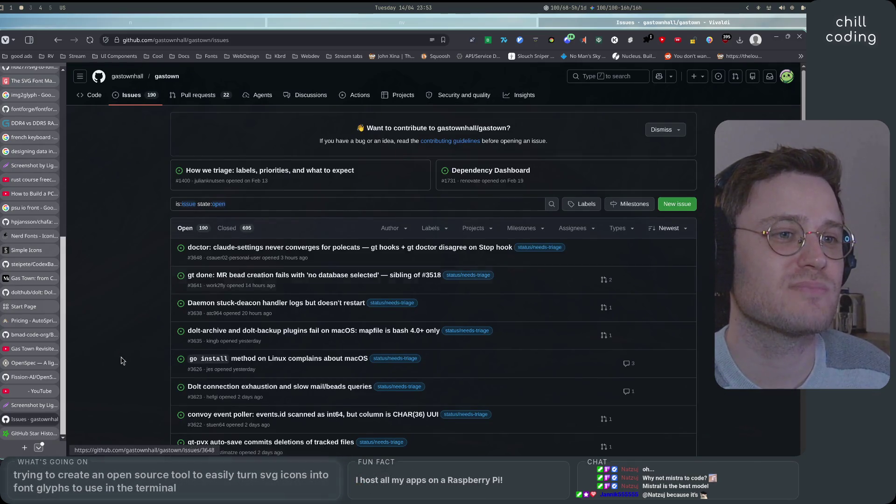
click(33, 433)
Switch from the Star History page to the Neovim window with the petiglyph project
click(485, 24)
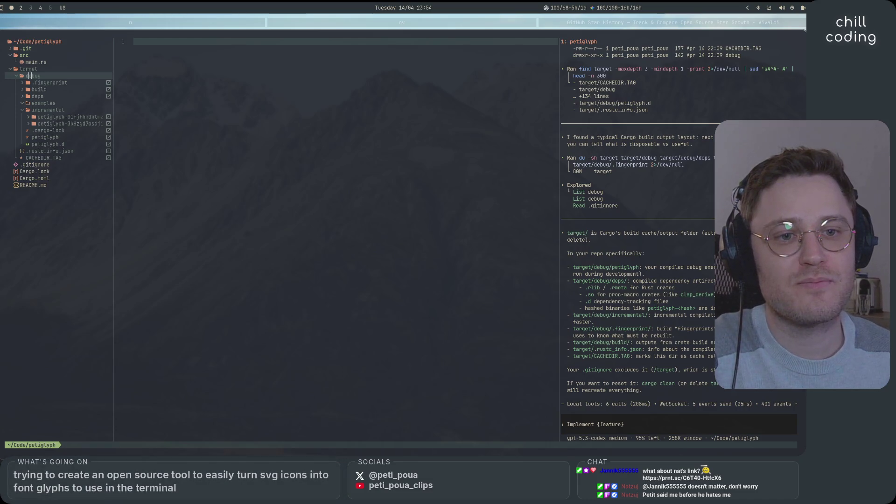
Load the shared prnt.sc link in a new Vivaldi tab and read the Rockstar leak excerpt
click(581, 23)
key(ctrl+t)
text(https://prnt.sc/C6T40-HtfcX6)
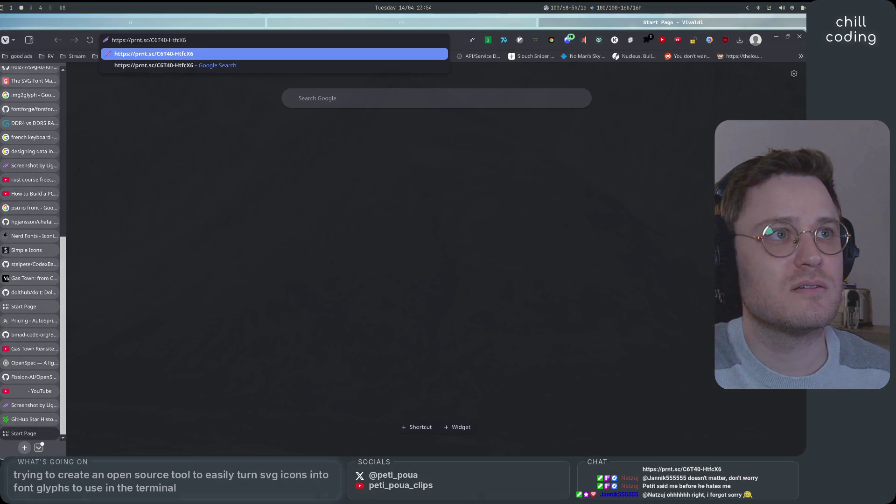
key(Return)
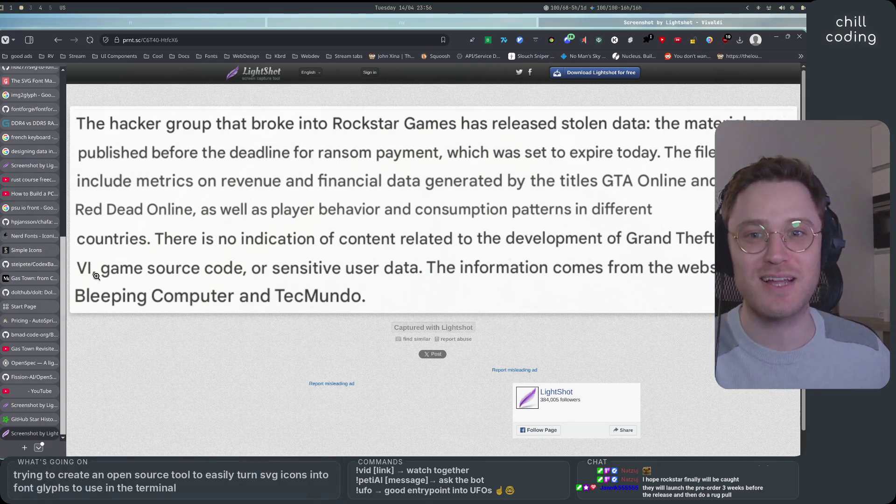
scroll(304, 352, down, 1)
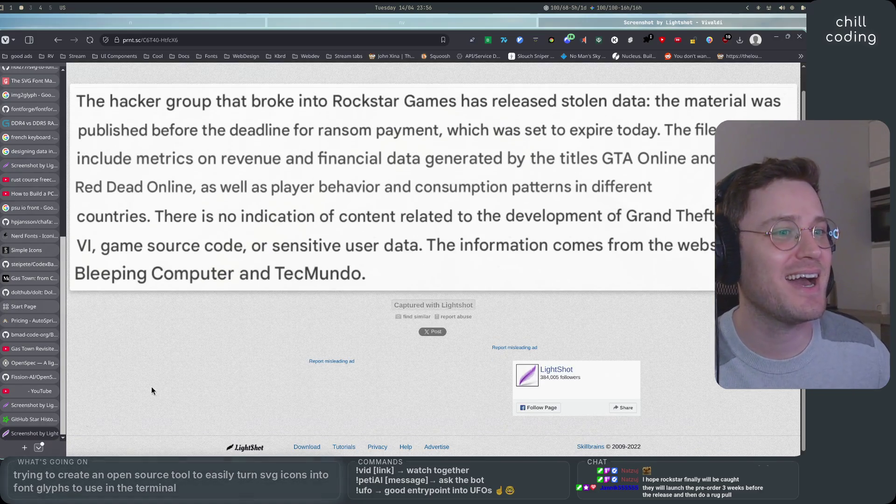
Glance at the X post about trying beads, then focus the petiglyph agent terminal in Neovim
scroll(154, 376, up, 1)
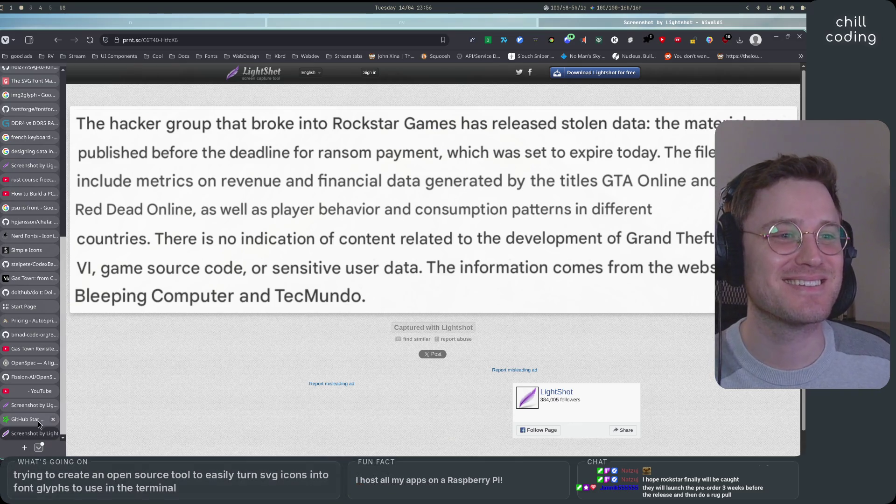
mouse_move(16, 408)
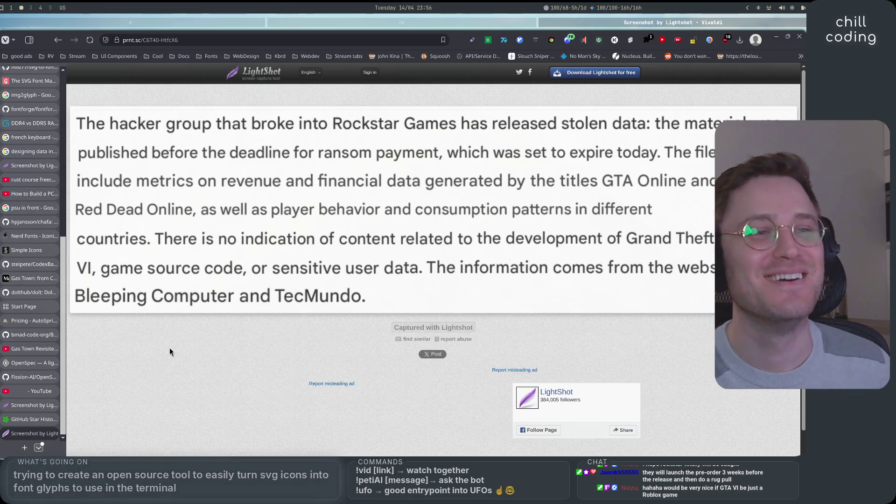
scroll(28, 364, up, 5)
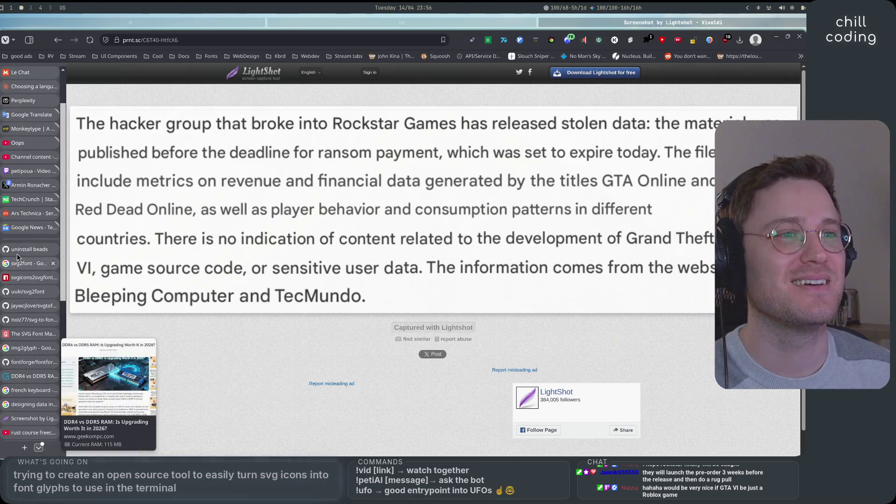
mouse_move(23, 253)
scroll(25, 249, up, 3)
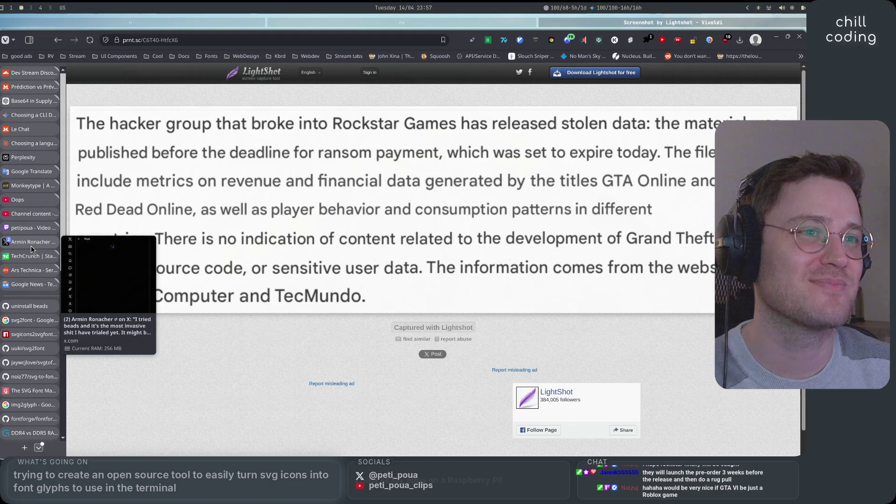
click(31, 246)
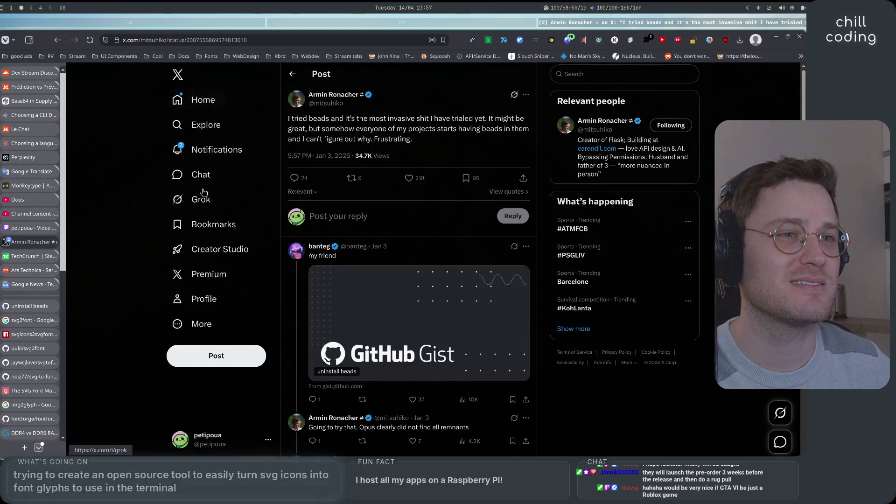
click(351, 22)
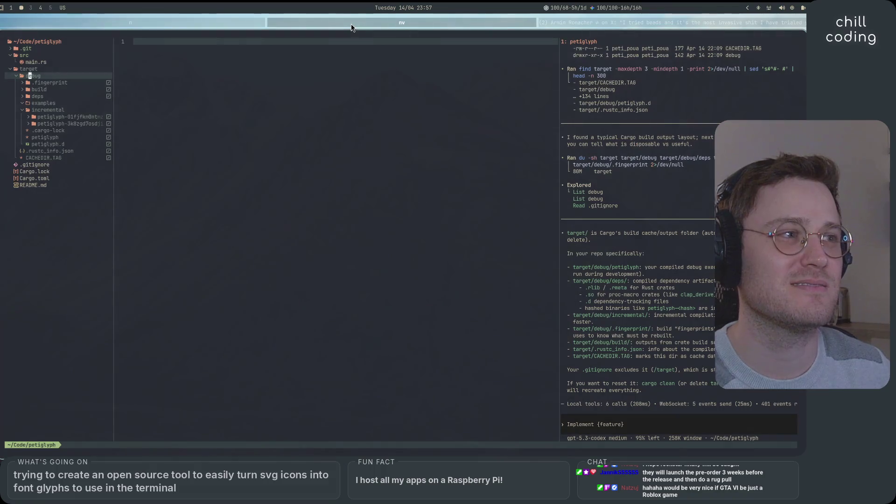
click(721, 401)
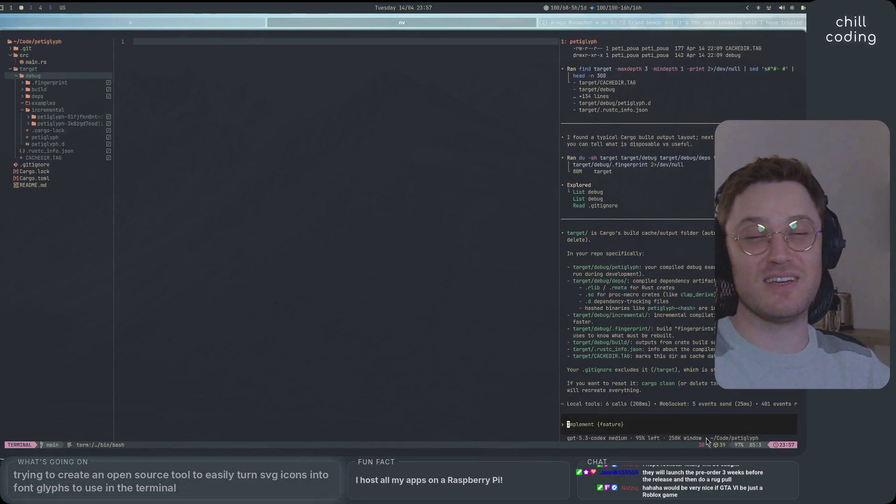
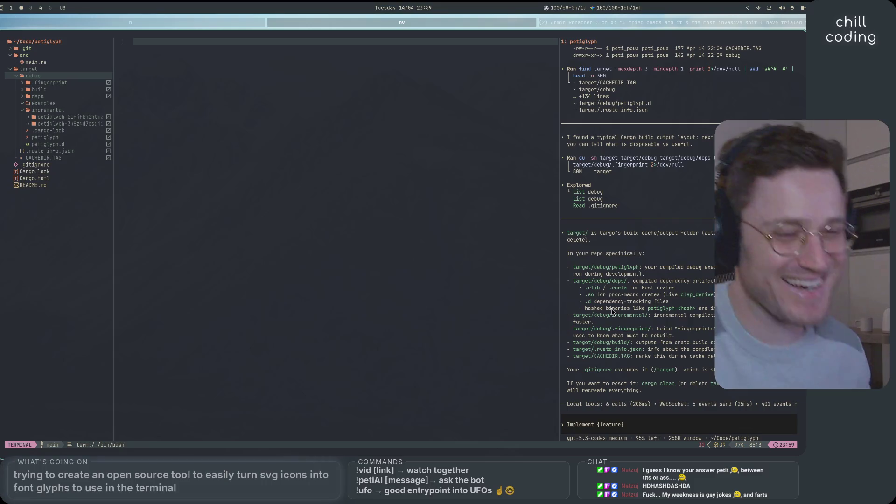
Collapse the target folder, open main.rs and then README.md, and focus the Codex prompt
double_click(29, 70)
click(35, 63)
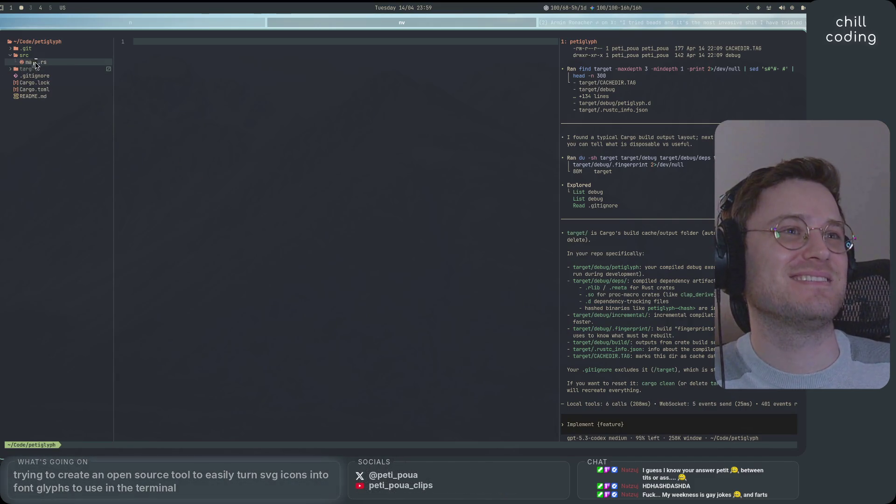
double_click(35, 63)
scroll(262, 234, down, 5)
scroll(262, 243, up, 5)
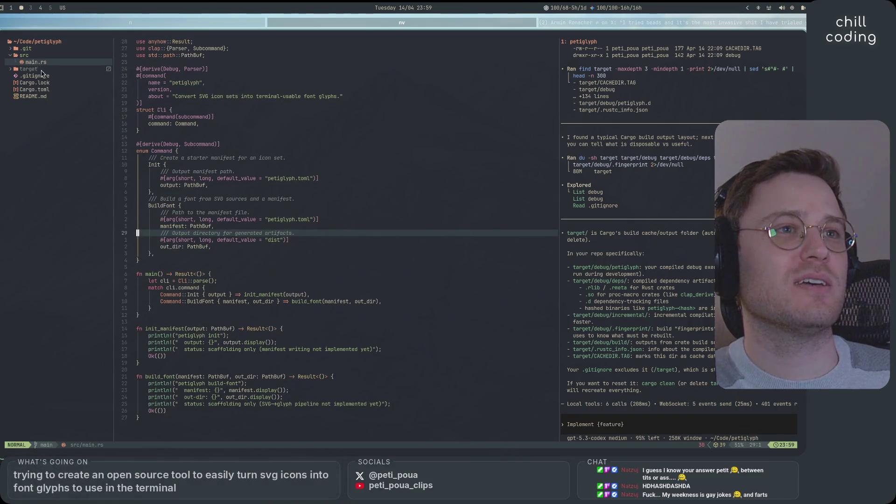
double_click(33, 97)
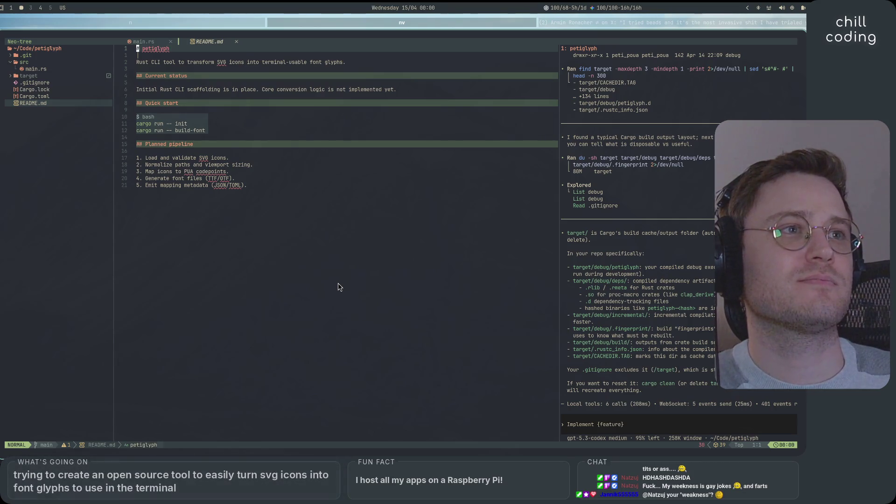
click(679, 427)
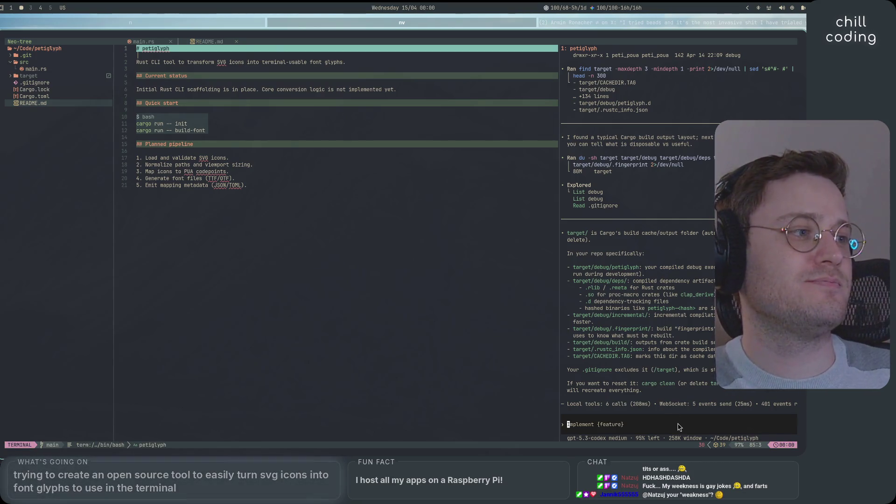
Draft a Codex request to rewrite the README so the tool makes image folders (png, jpg, etc) or svgs monochrome
text(ok,)
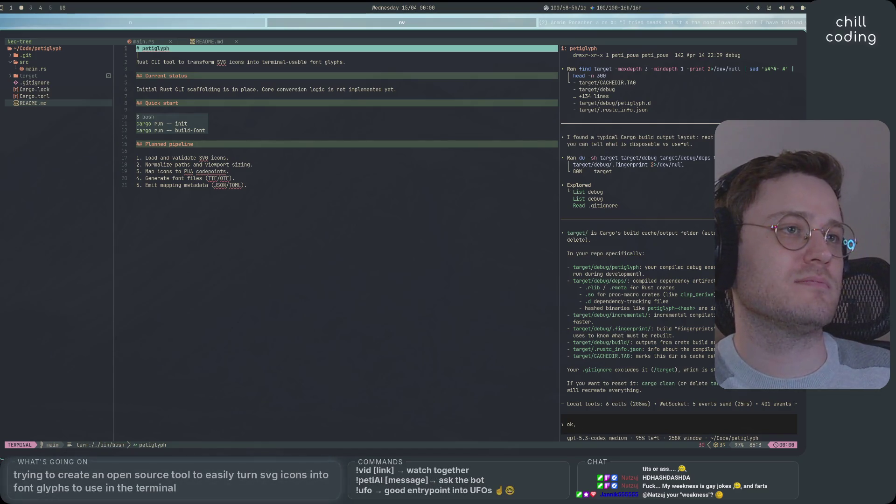
text( let's rewrit)
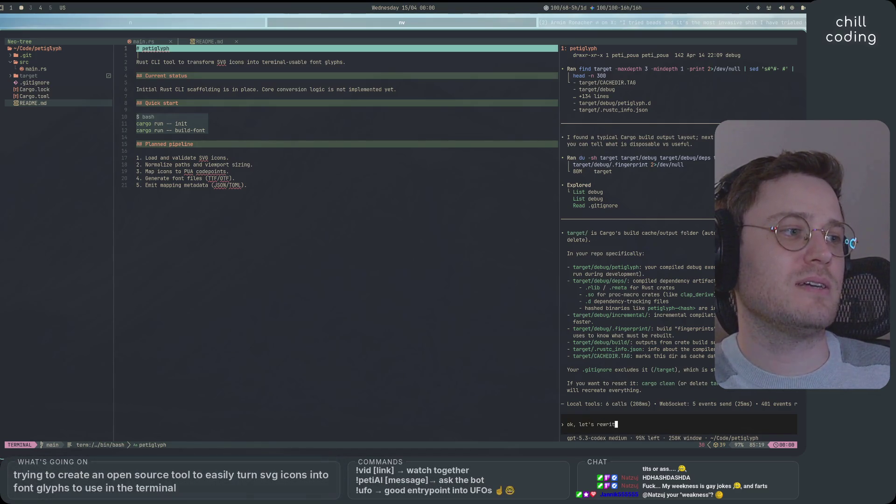
text(e the readme )
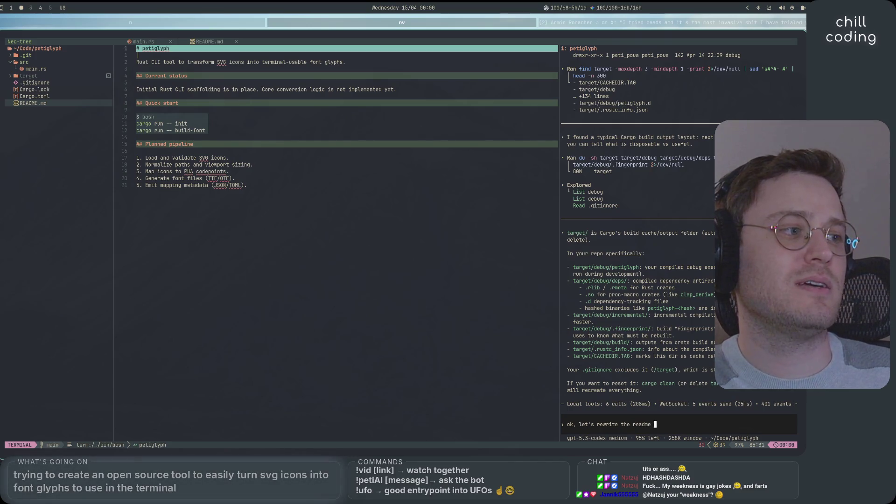
text(and the intent)
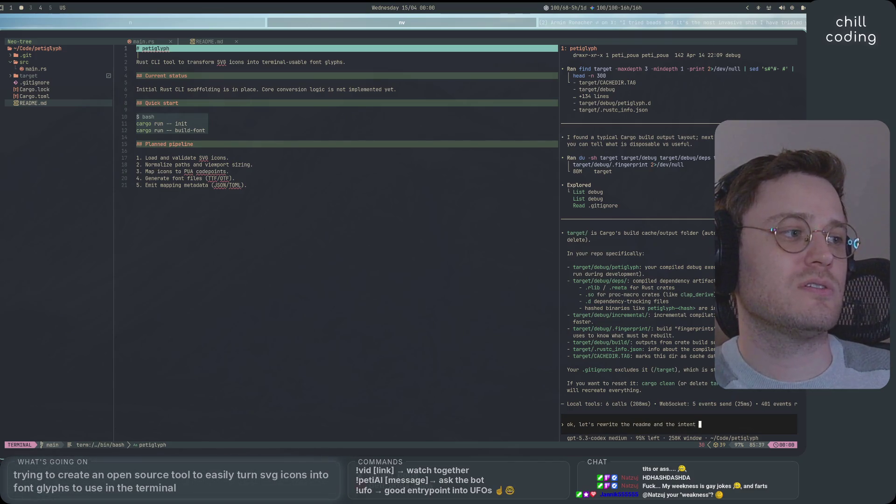
text(ion of this tool into)
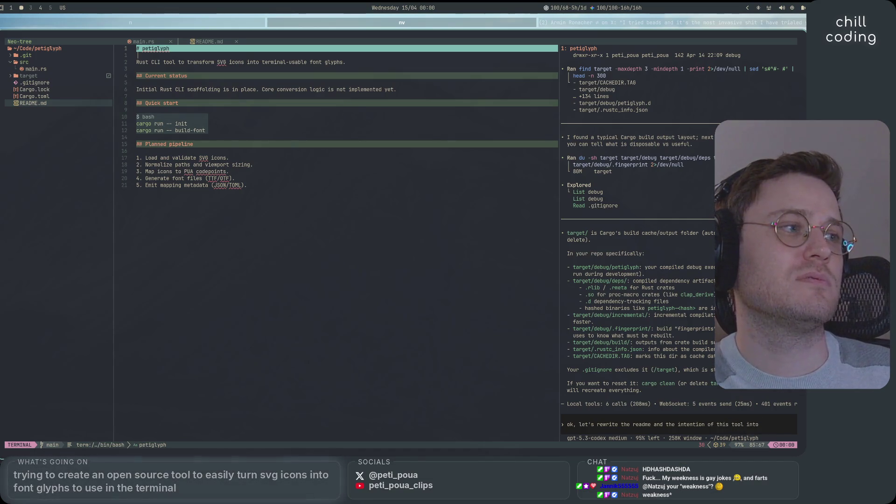
text( something that wi)
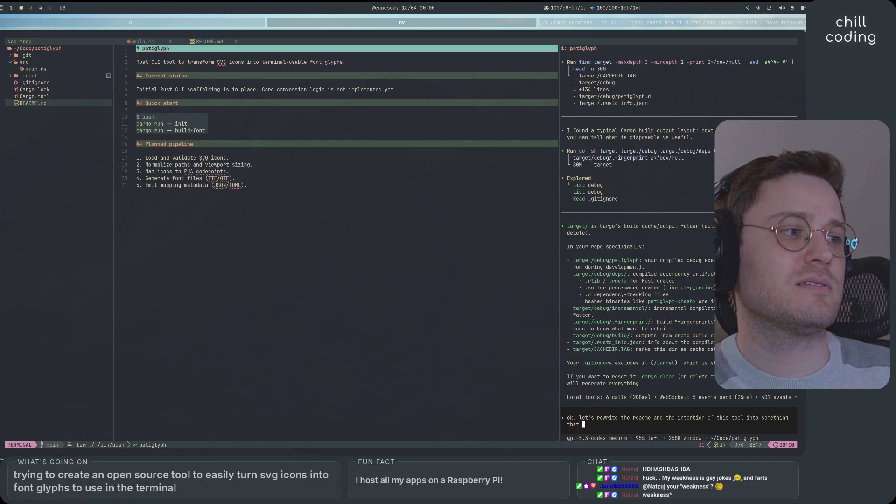
text(ll take )
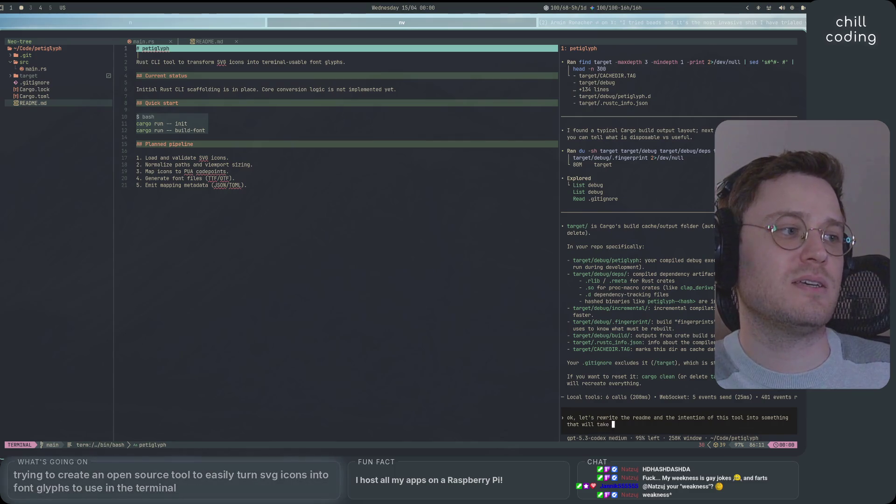
text(in, from a folder)
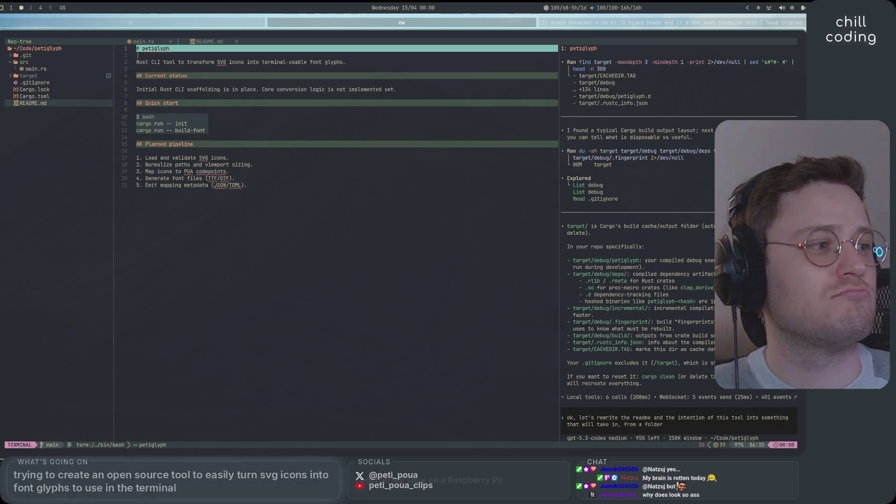
text(, a bunch of)
text( subm)
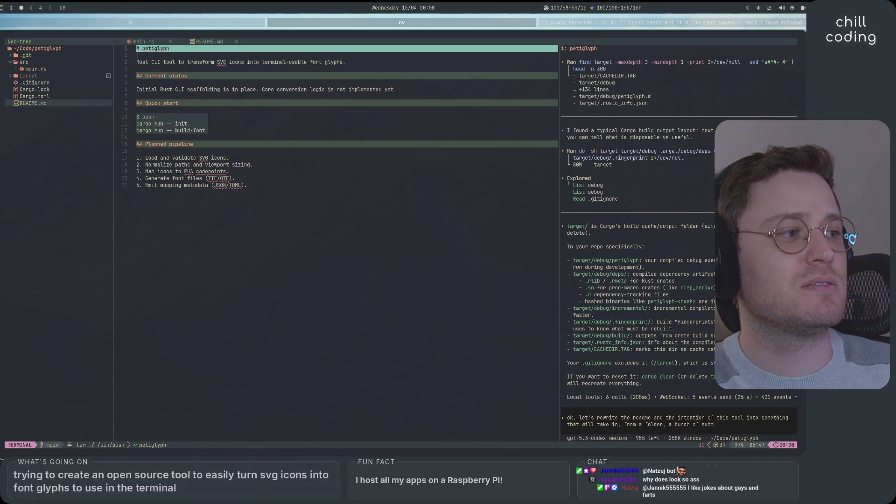
text(tiitted imag)
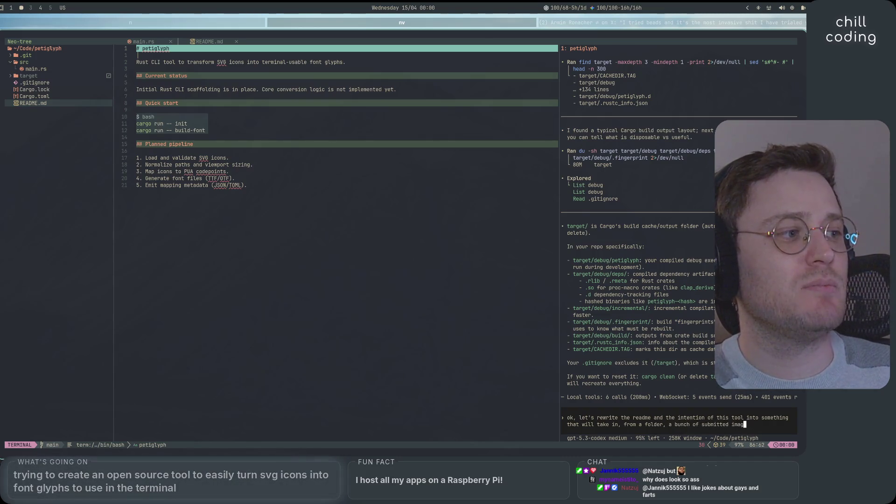
text(es or svgs,)
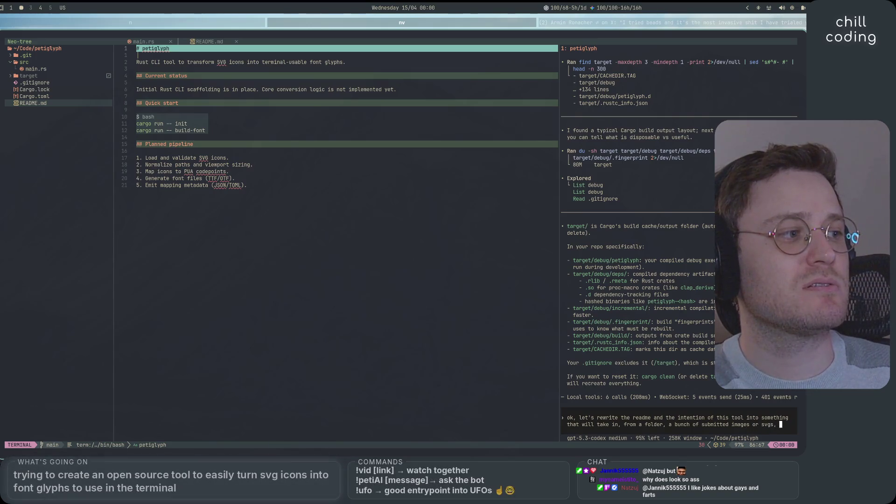
key(ctrl+Left)
key(ctrl+Left)
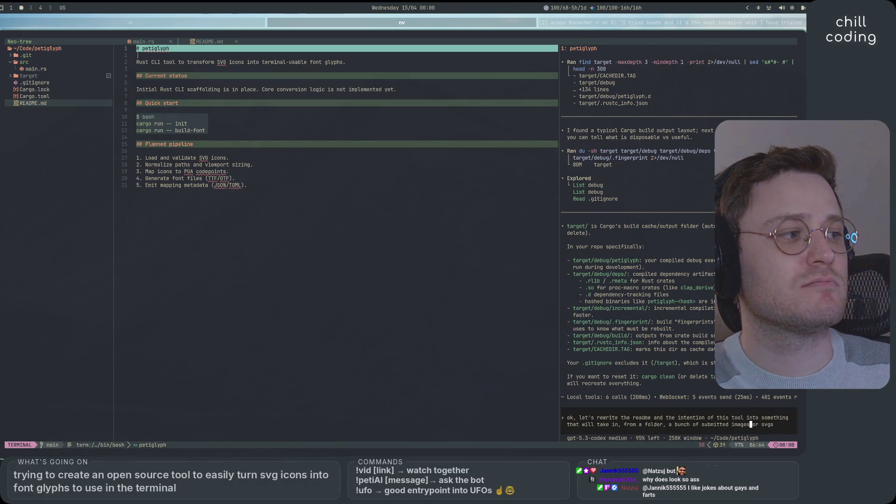
text(() )
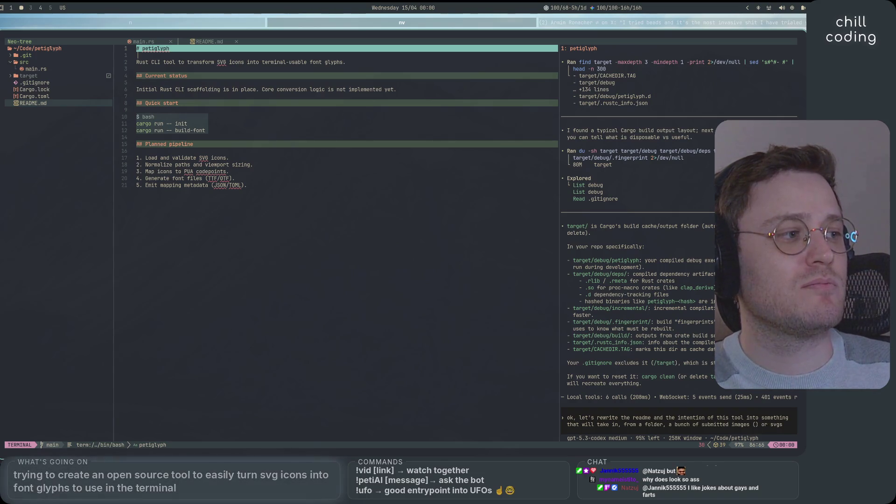
text(()
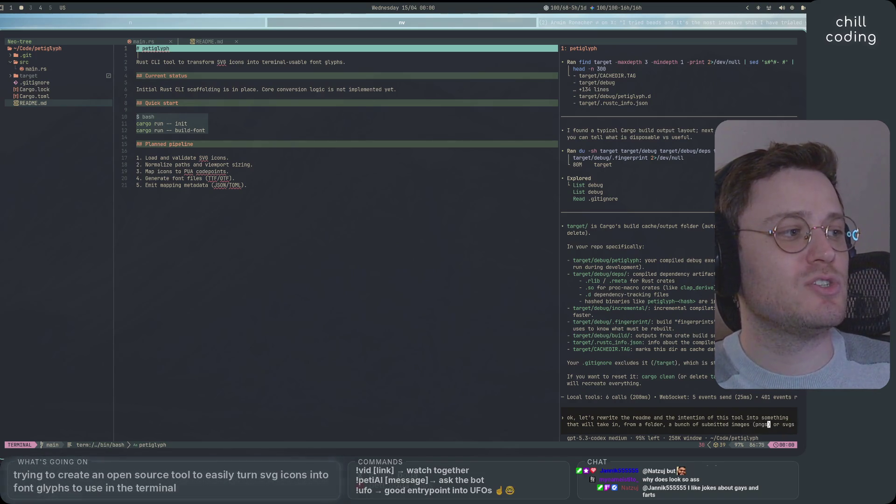
text(, pg, e)
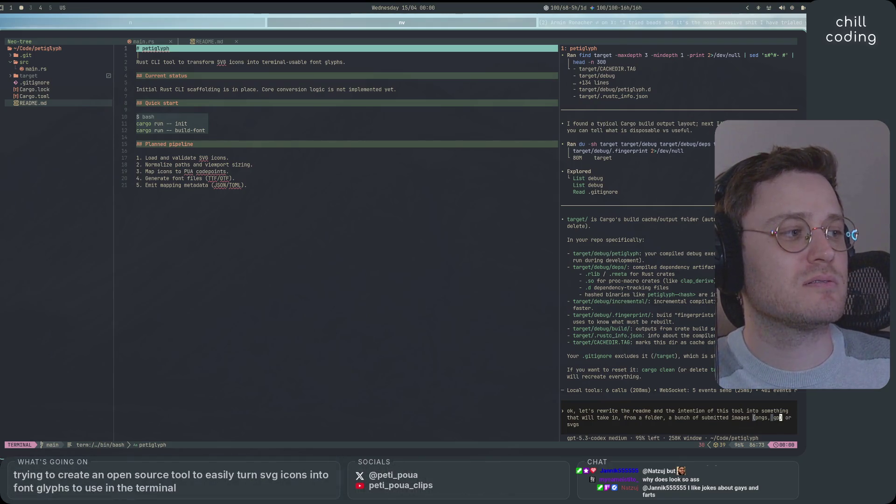
text(tc)
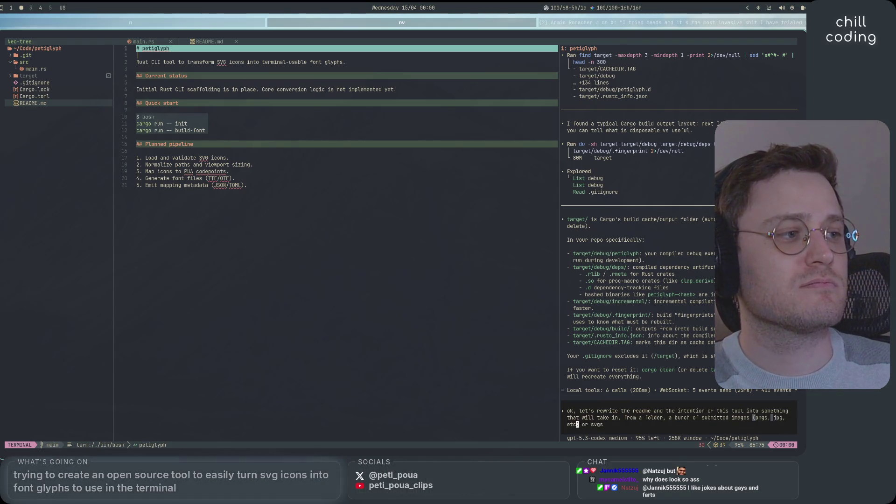
key(End)
text(, m)
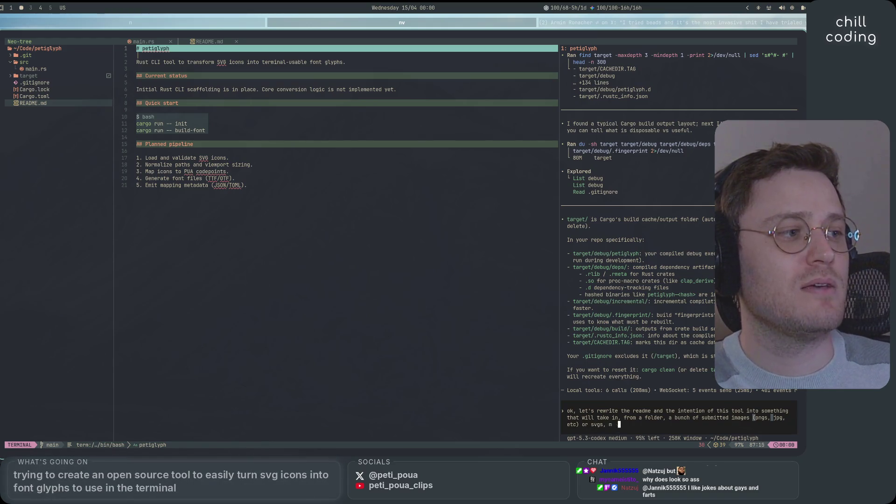
text(ake it monocrh)
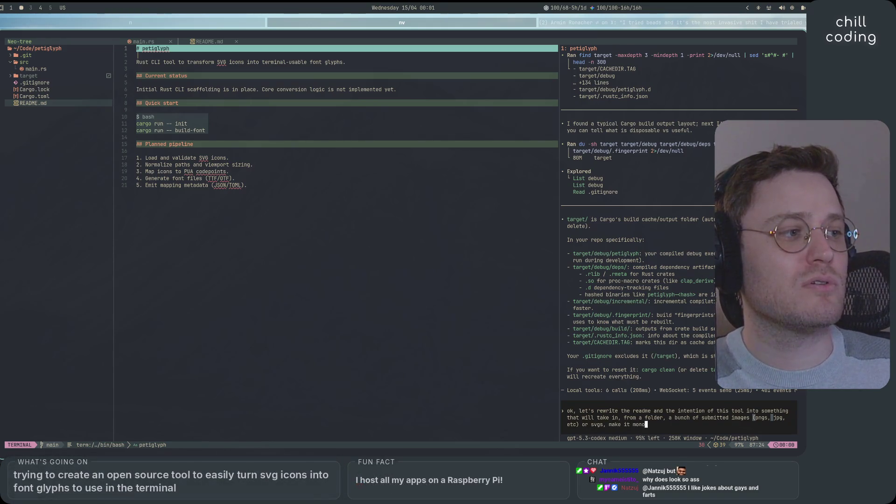
key(BackSpace)
key(BackSpace)
Specify that existing transparency is respected, otherwise white is used for transparency
text(hrome,)
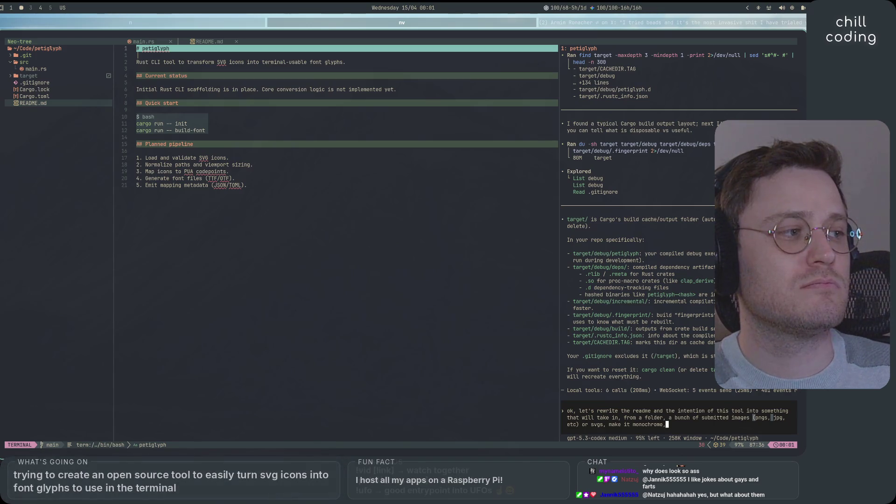
text( taking into)
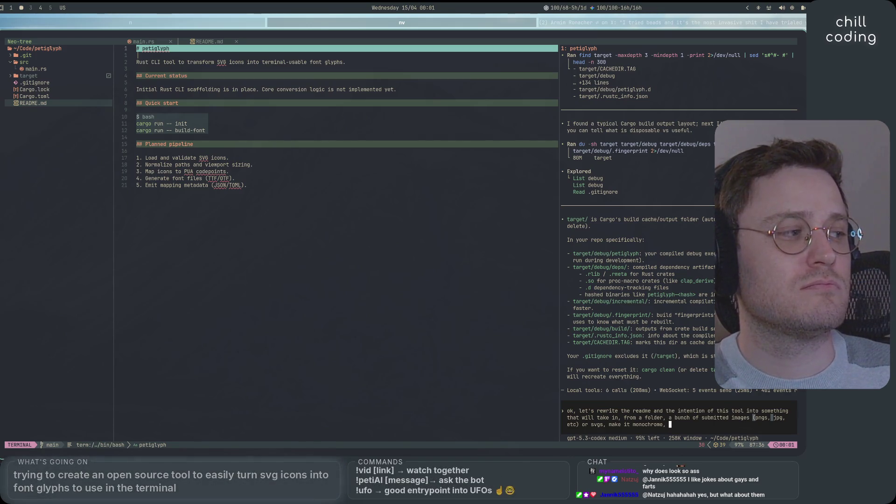
text( account transparency)
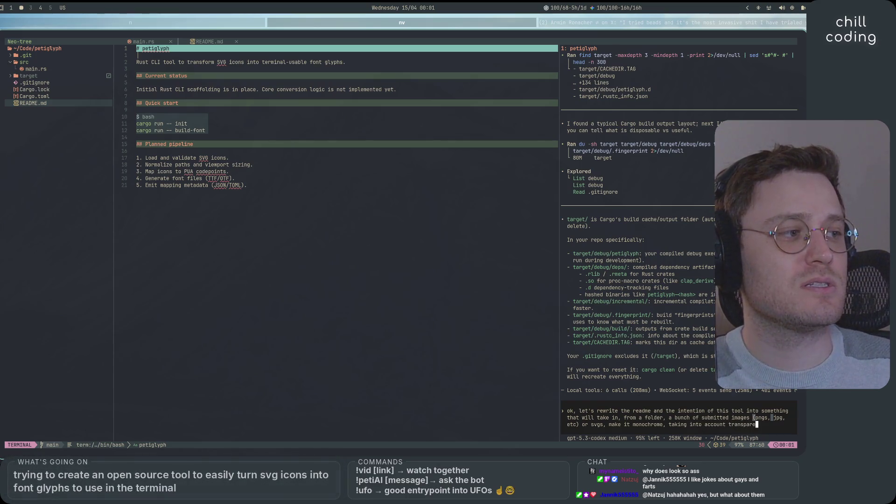
text( if )
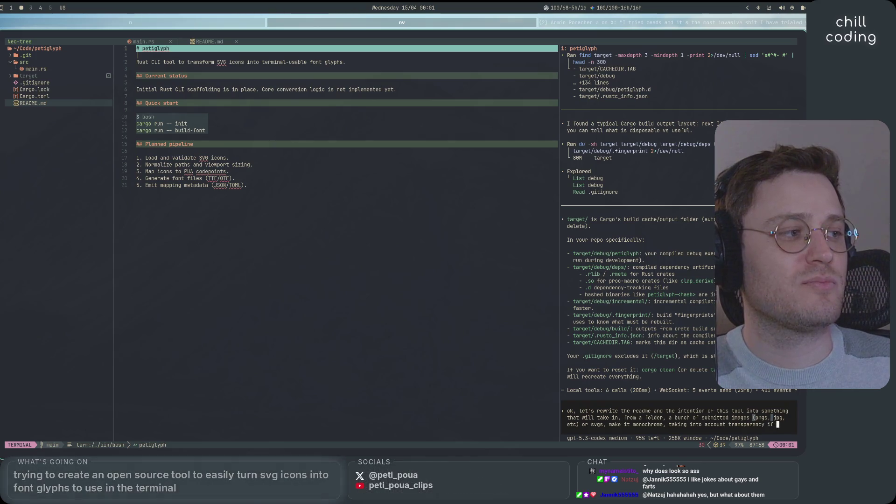
text(present otherwise, use white for)
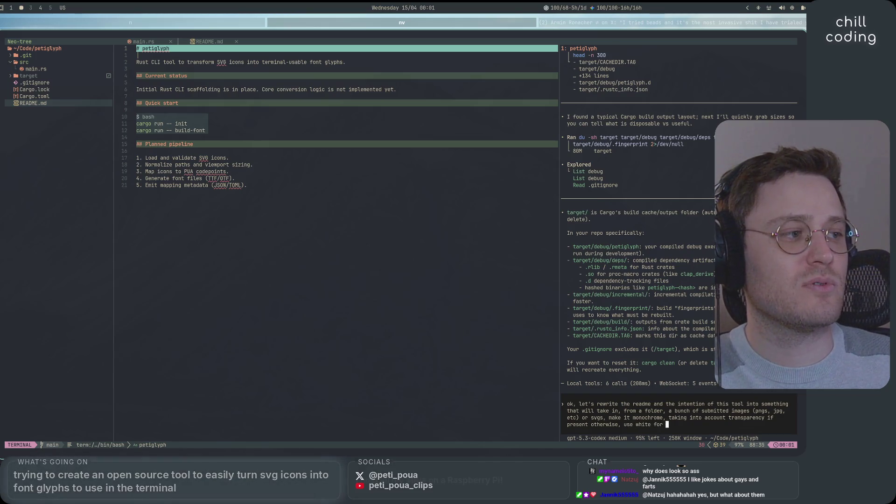
text( transparency,)
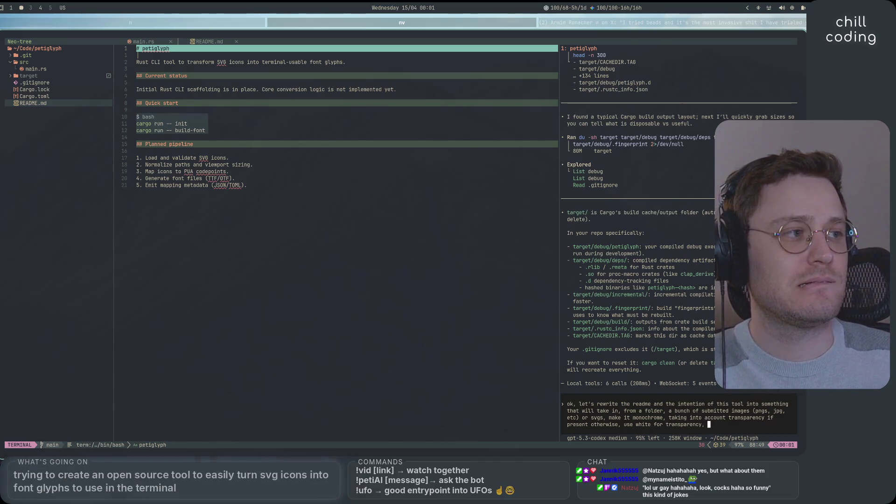
text(have a nice)
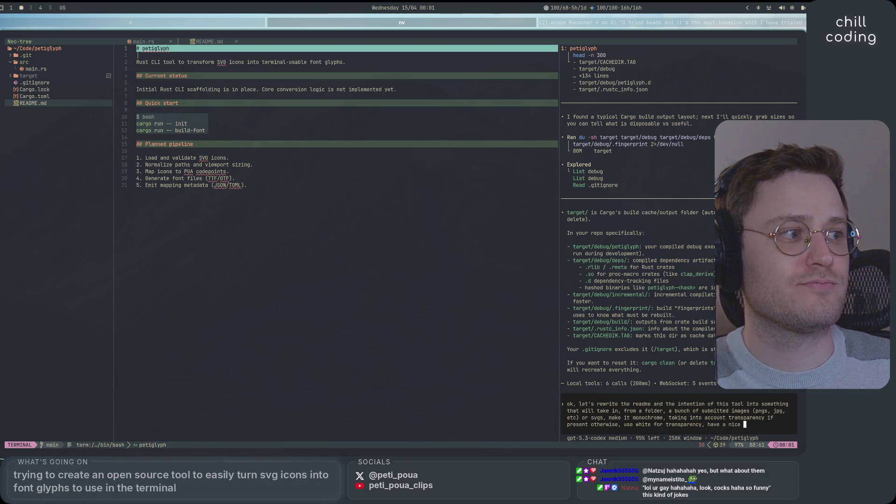
key(BackSpace)
key(BackSpace)
key(BackSpace)
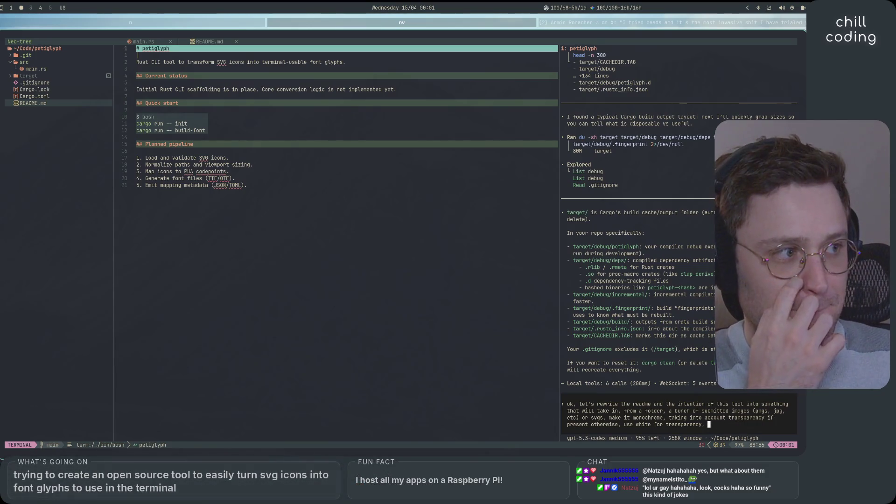
key(BackSpace)
Ask for a general-purpose README on converting images to font glyphs, one per image, and submit it
text(. )
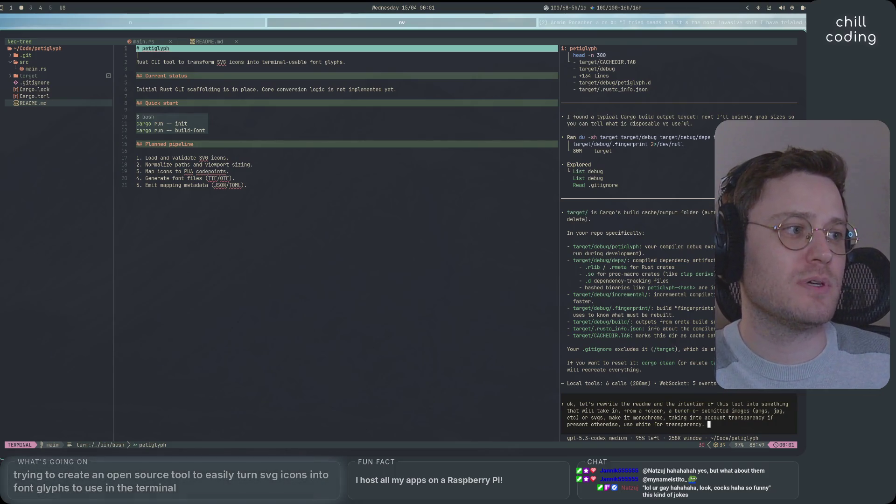
text(update the readme, )
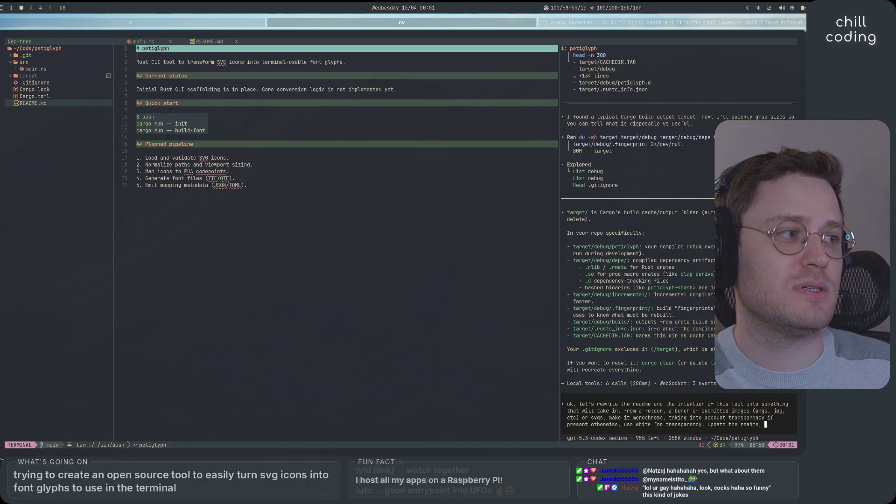
text(it needs to be general purpos)
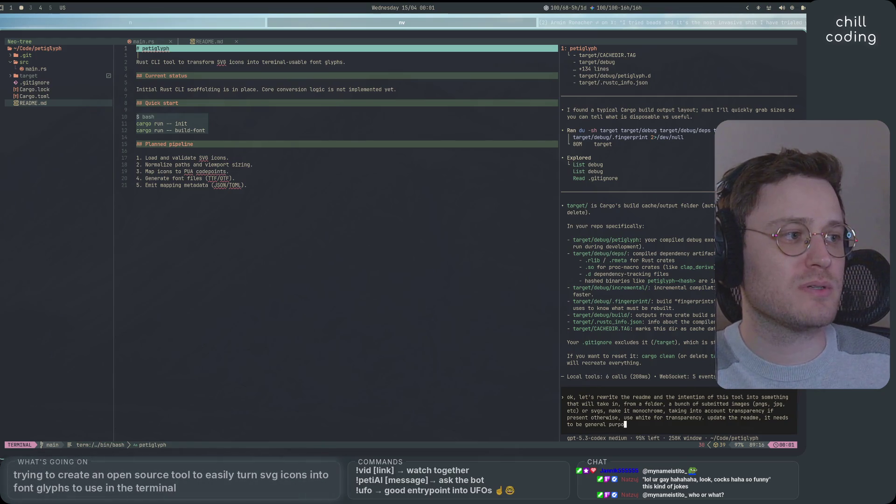
text(e converting to font glyph)
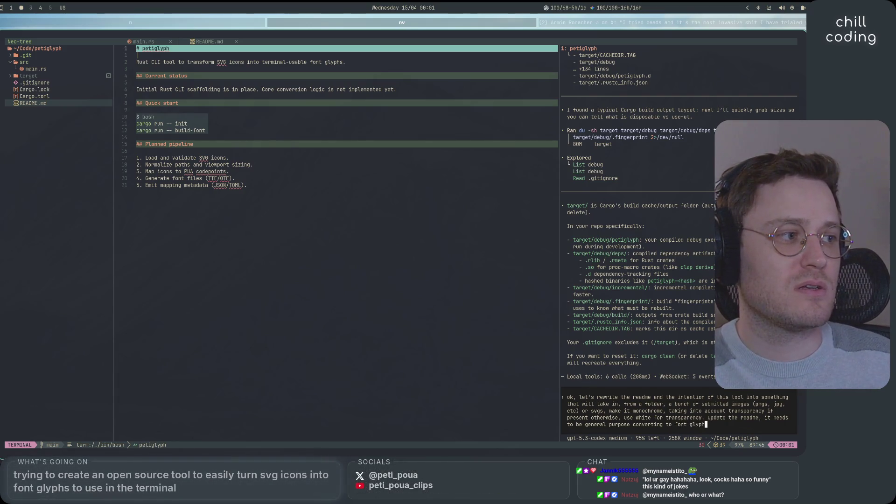
text(s, not just )
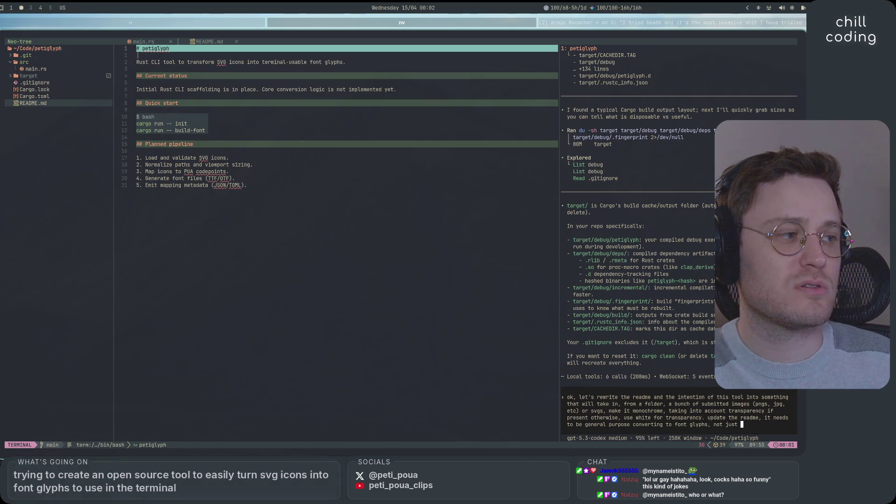
text(svgs)
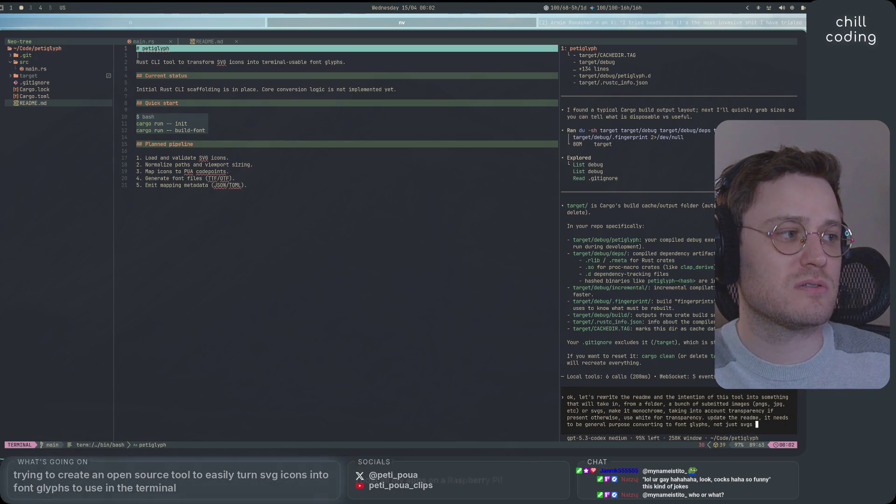
text(, just images in general)
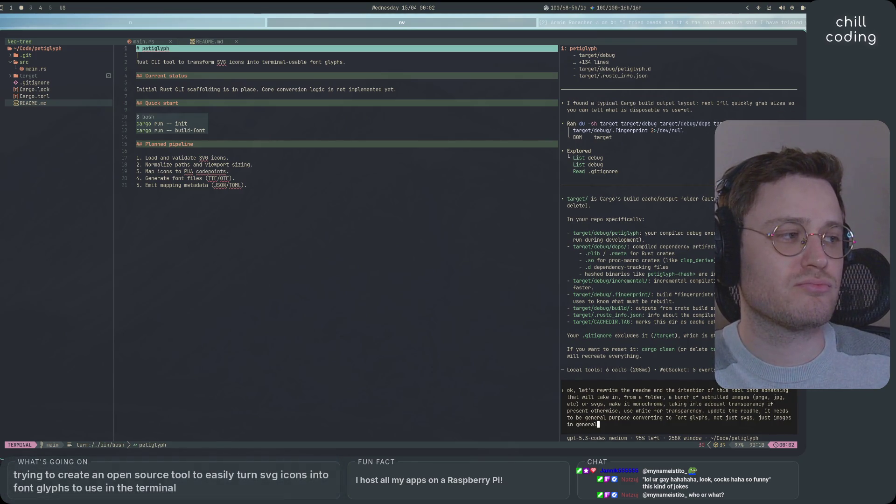
text( to font)
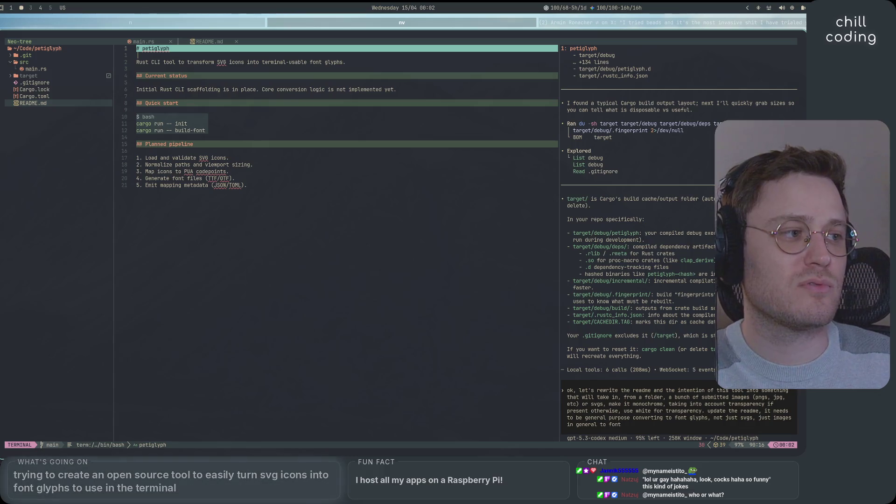
text( glyphs, one m)
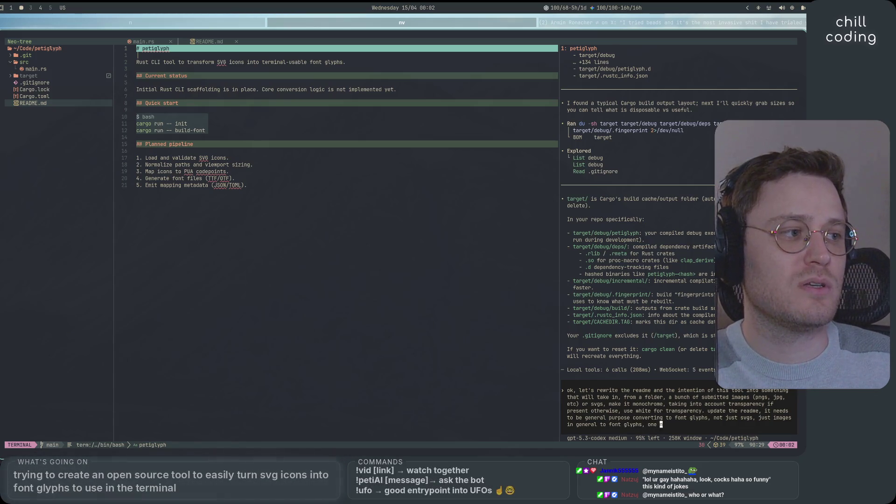
key(BackSpace)
key(BackSpace)
text(the mo)
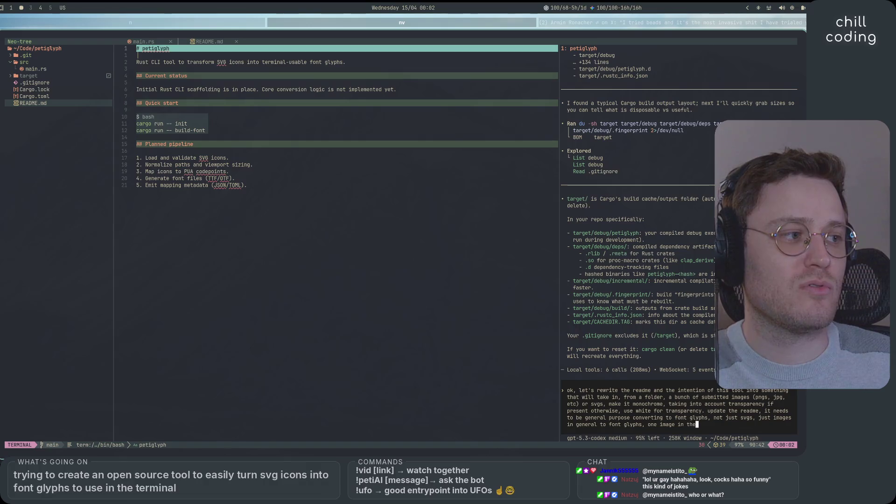
key(BackSpace)
text(lder per glych)
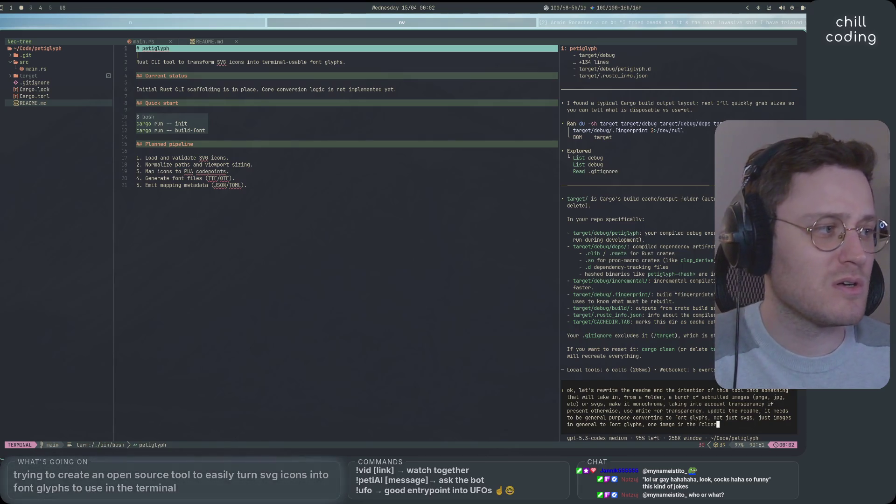
key(BackSpace)
key(BackSpace)
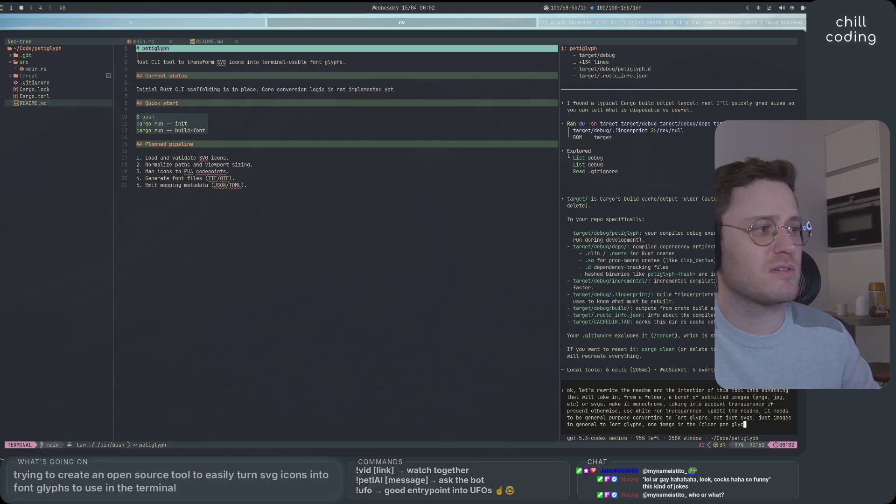
text(ph,)
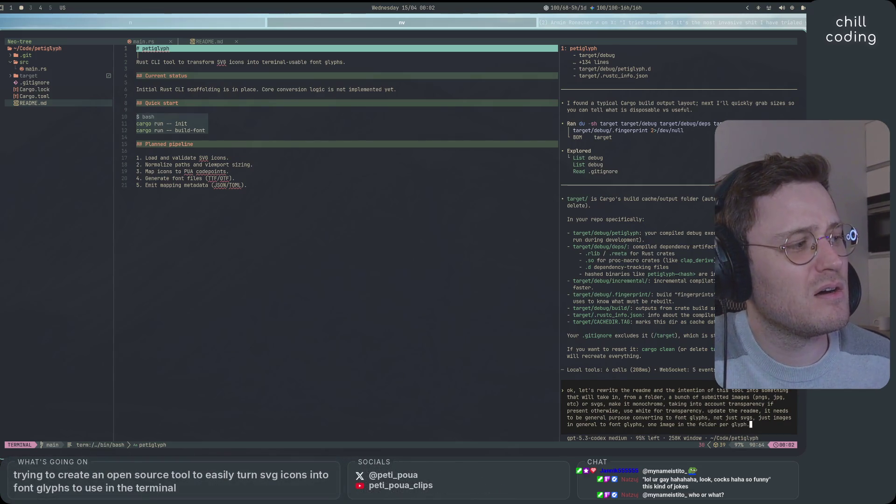
key(Return)
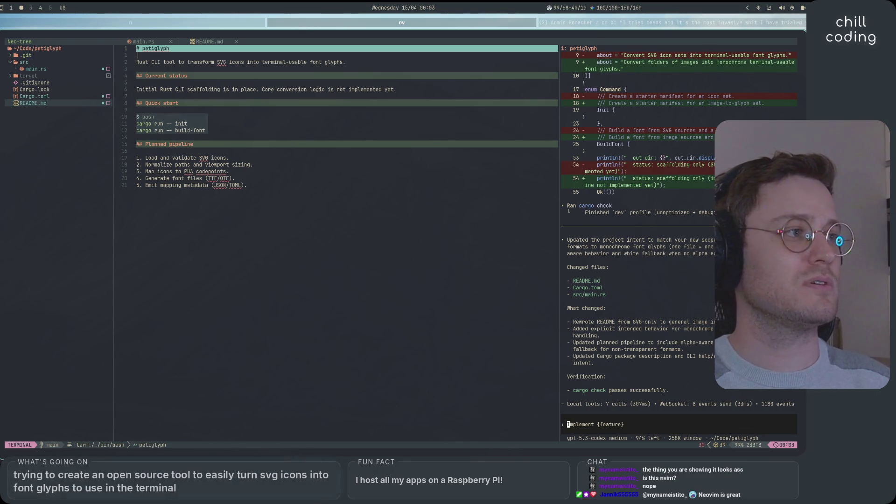
Read the rewritten README listing PNG, JPEG, WEBP, BMP and SVG inputs, then return to Codex
click(391, 172)
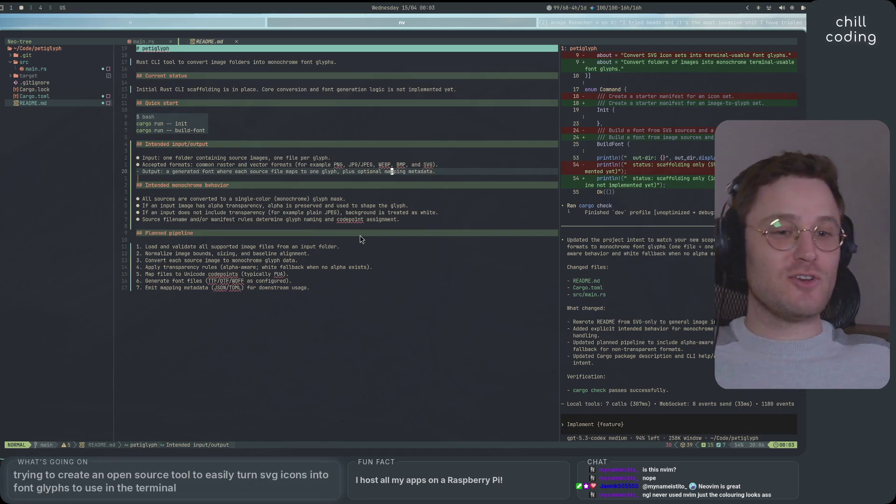
click(637, 427)
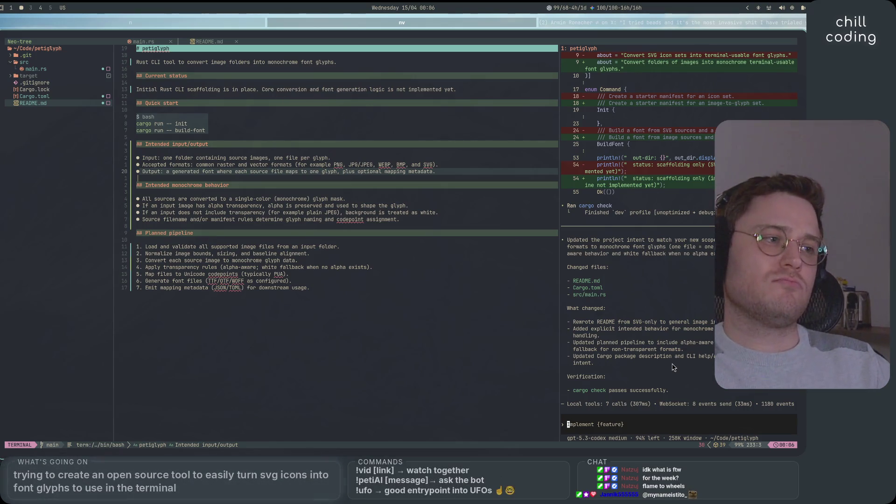
Start the clap question, then expand target and deps in Neo-tree and collapse deps again
text(should i use)
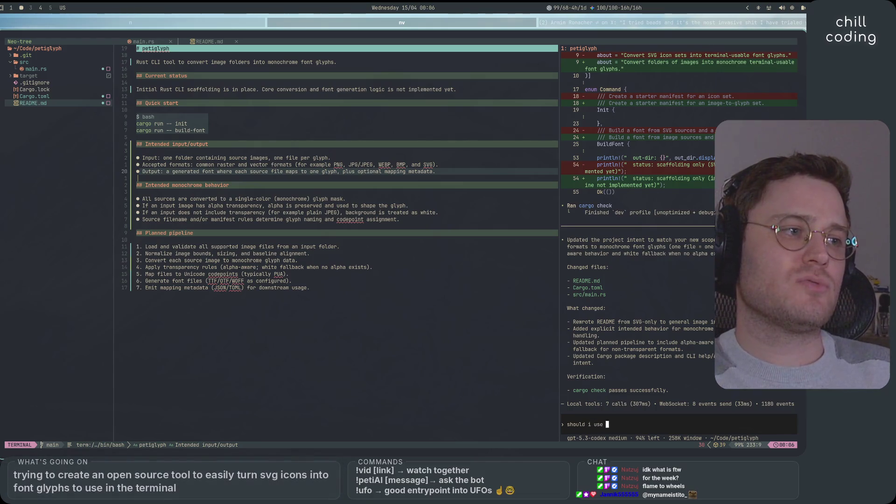
text( clap or)
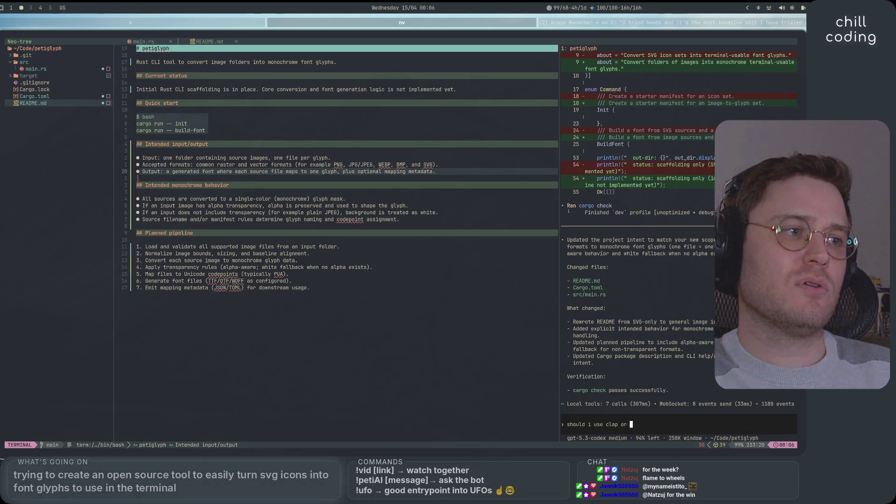
click(10, 76)
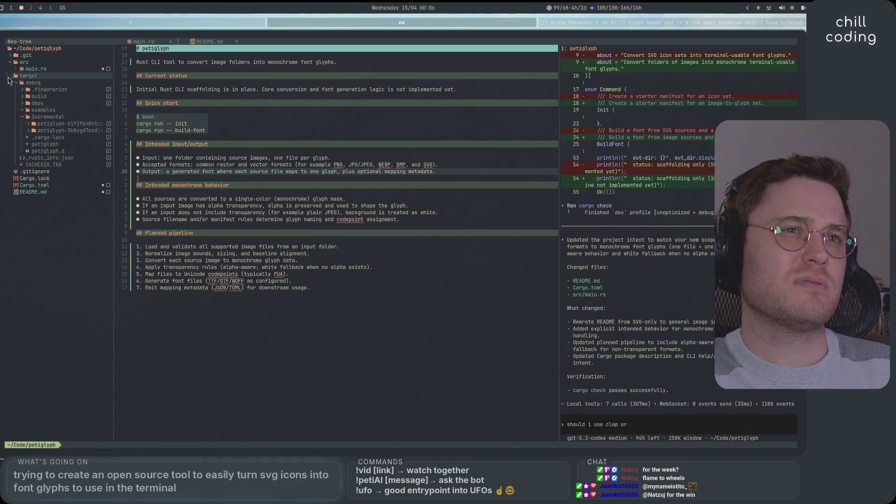
click(22, 110)
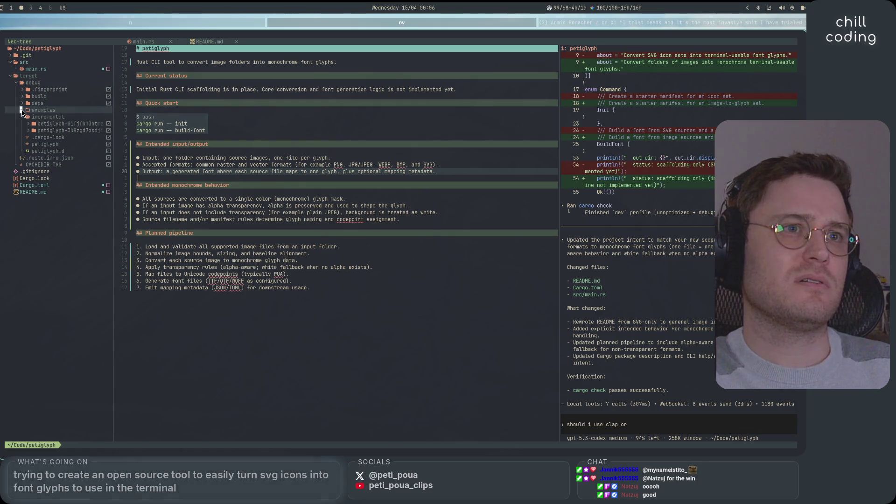
click(21, 103)
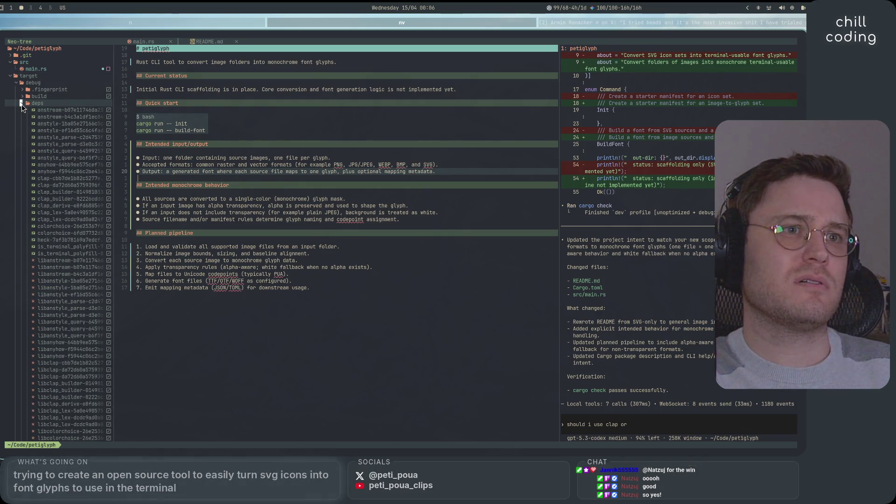
click(22, 104)
Finish asking whether to use clap or ratatui for a CLI TUI and send it
text(rat)
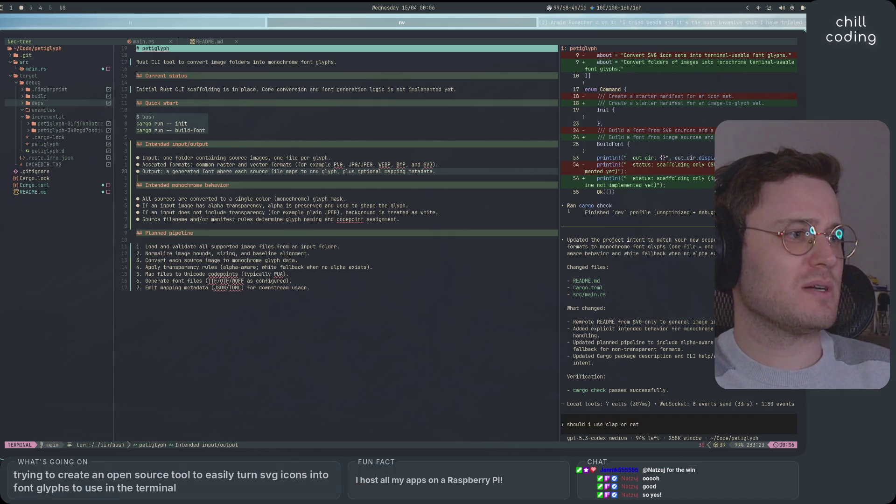
text(at)
key(BackSpace)
text(i fon)
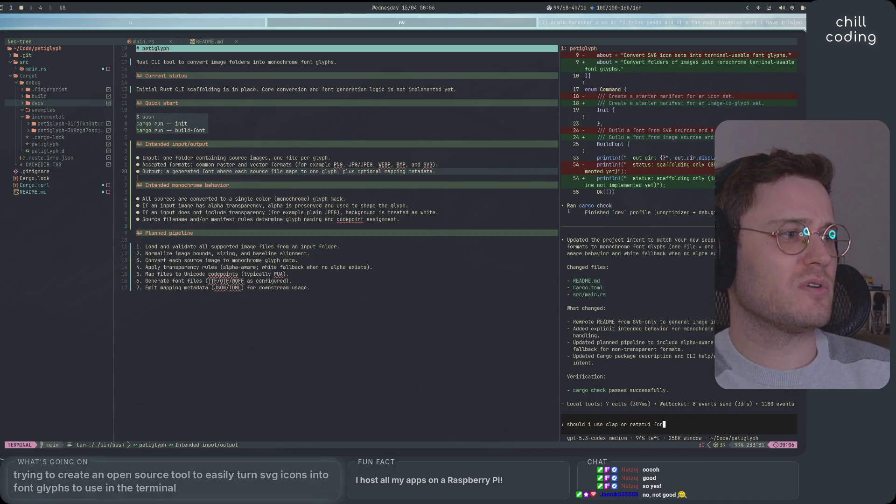
key(BackSpace)
text(r a C)
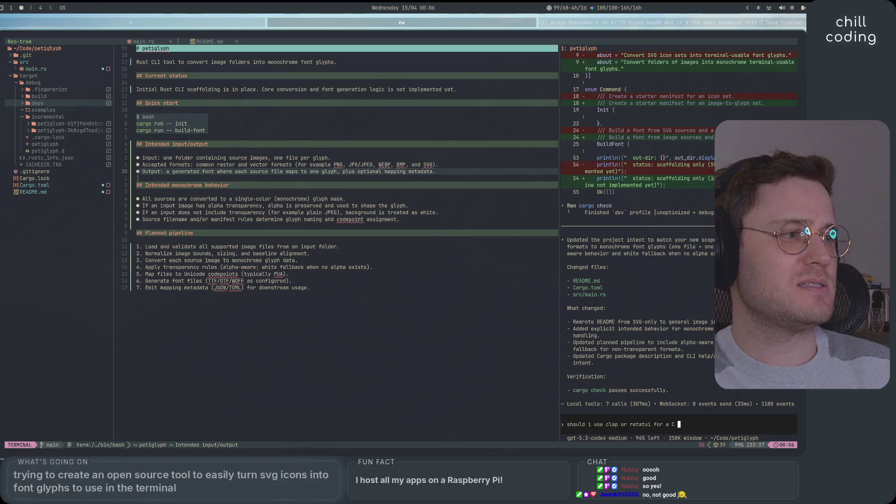
text(LI TUI?)
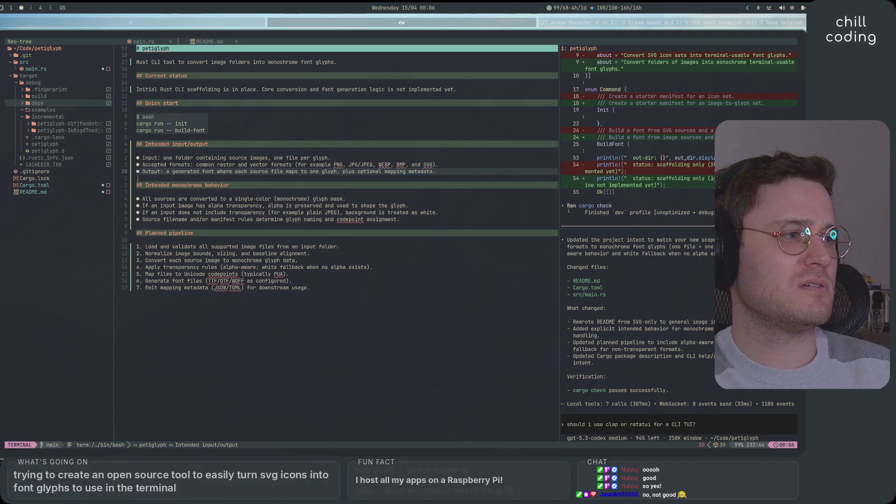
text(here?)
key(Return)
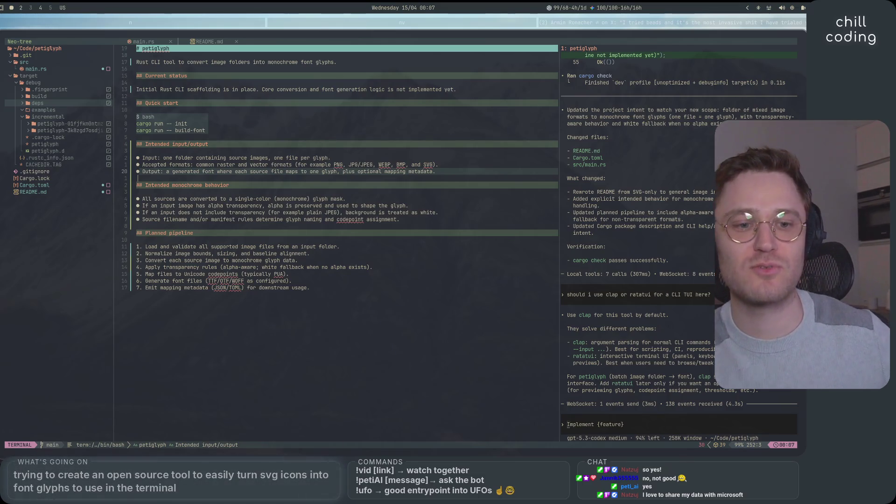
After Codex recommends clap, switch between workspaces 2 and 4 and the browser, landing on the photo viewer
key(super+2)
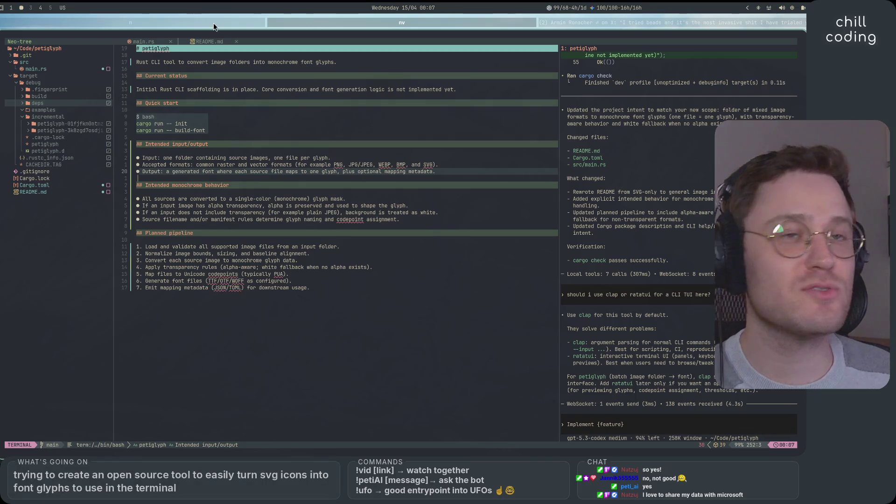
key(super+4)
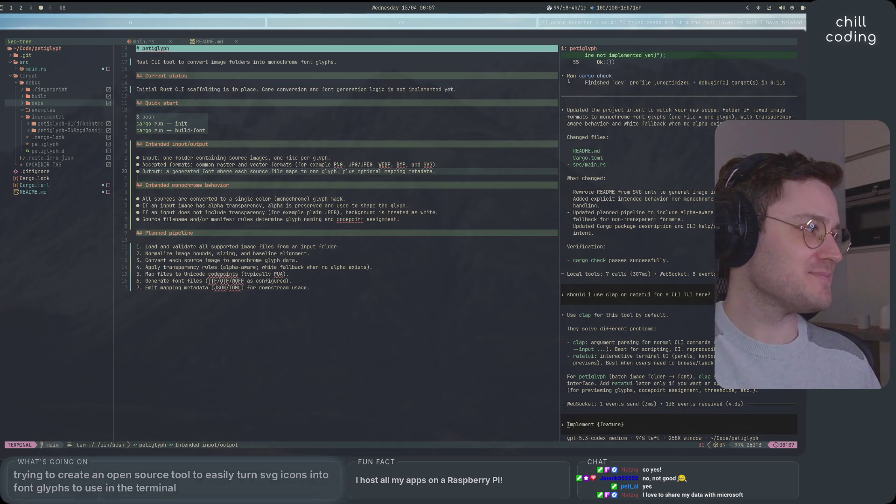
key(super+b)
key(super+2)
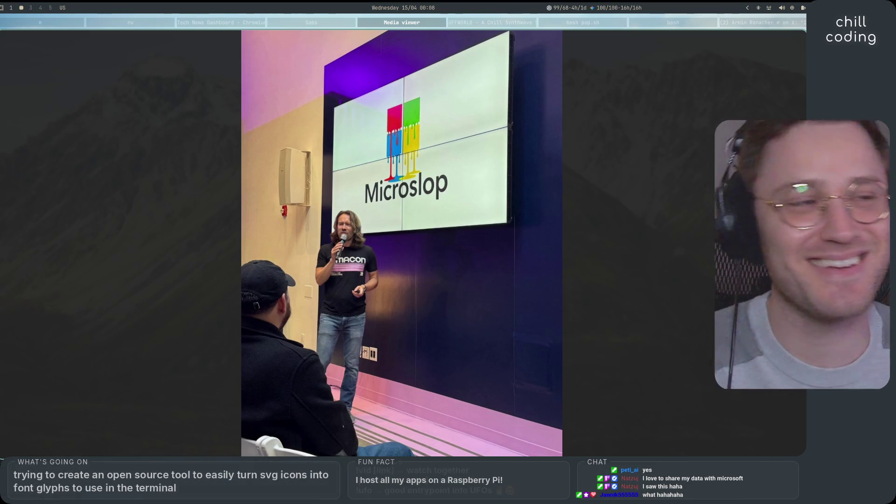
Close the full-size Microslop stage photo to reveal the Telegram chat thread
mouse_move(521, 228)
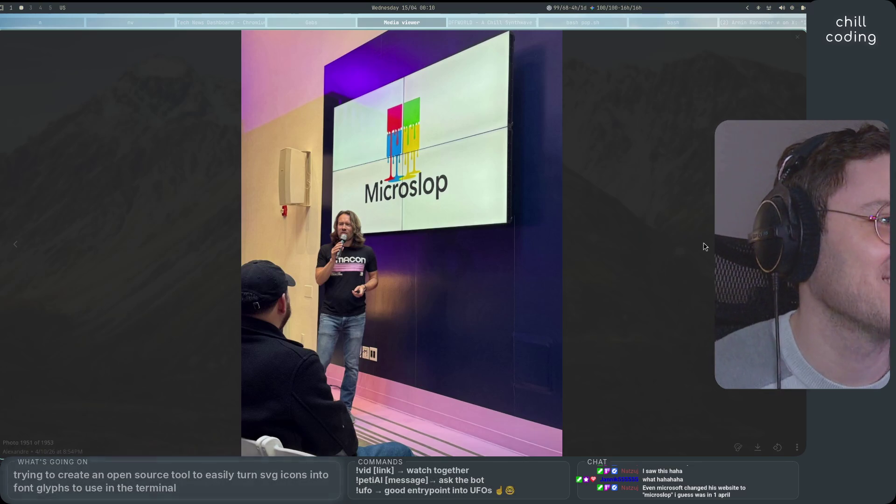
mouse_move(450, 240)
key(Escape)
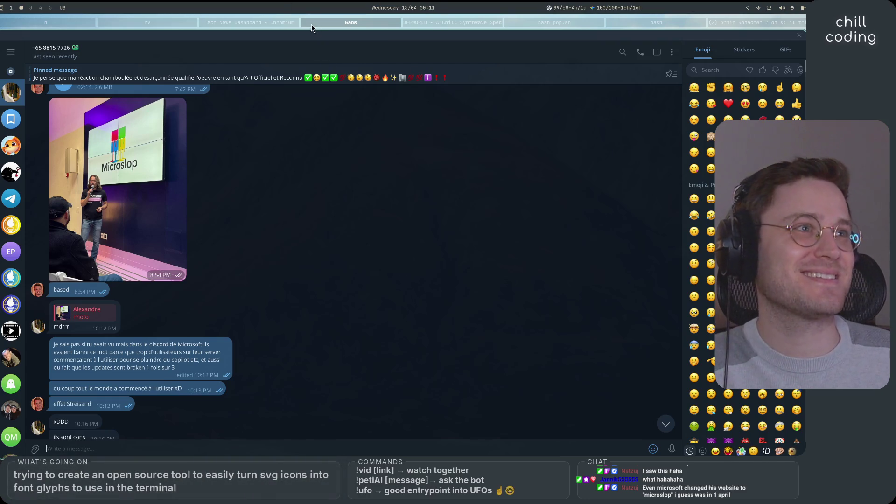
Cycle through the window-bar windows, visit workspaces 4 and 2, and glance at the keybinding reference
click(284, 24)
click(756, 23)
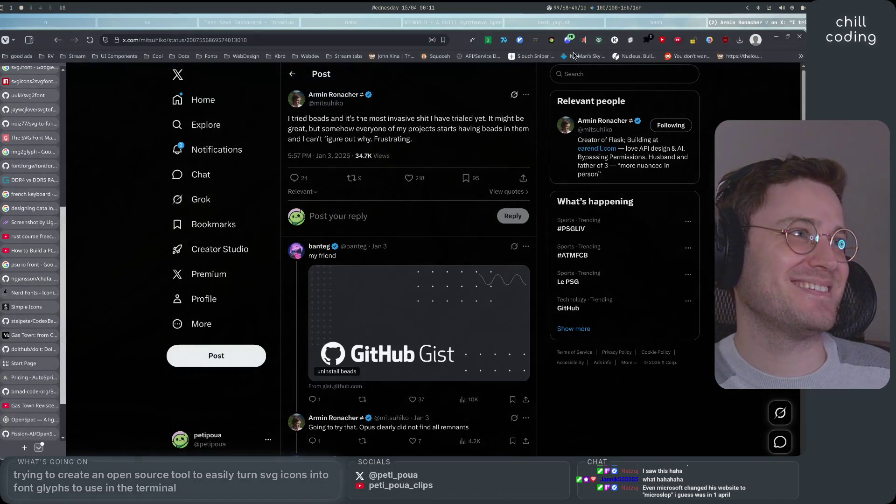
click(620, 22)
click(596, 23)
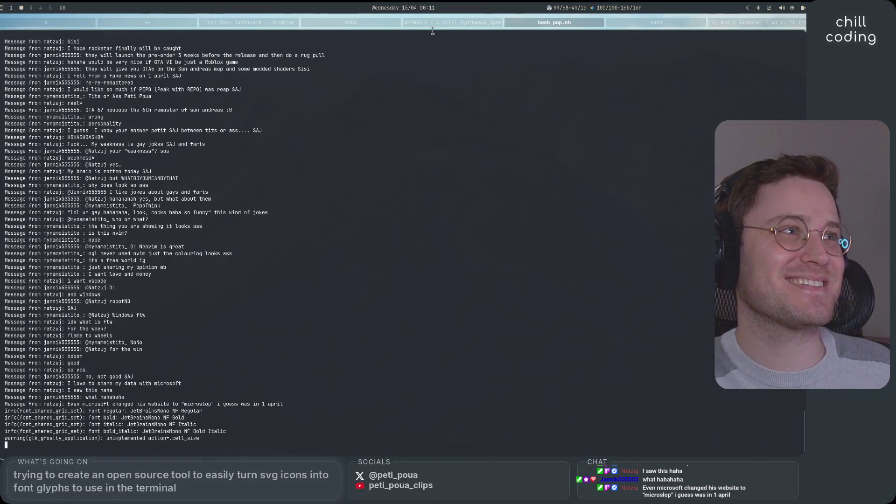
key(super+4)
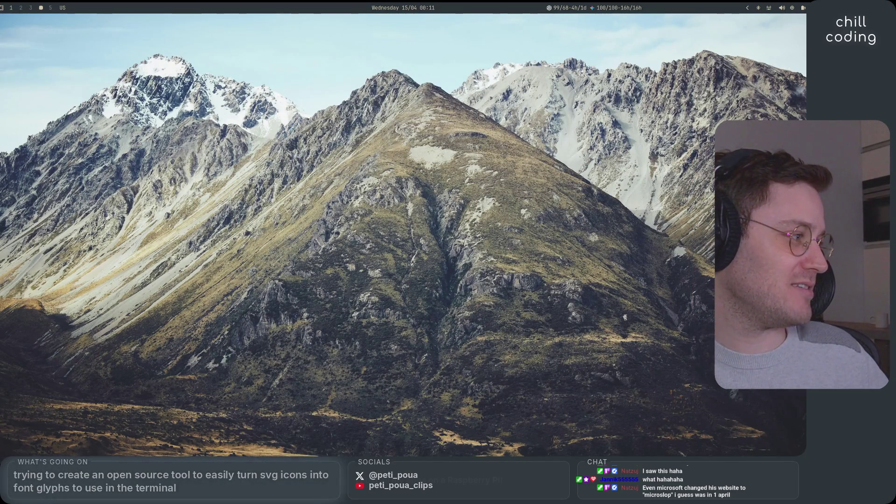
key(super+2)
key(super+k)
key(Escape)
Move Neovim to workspace 4, then on workspace 2 type 'microsoft 1s april microsplop' into a new tab
key(super+shift+4)
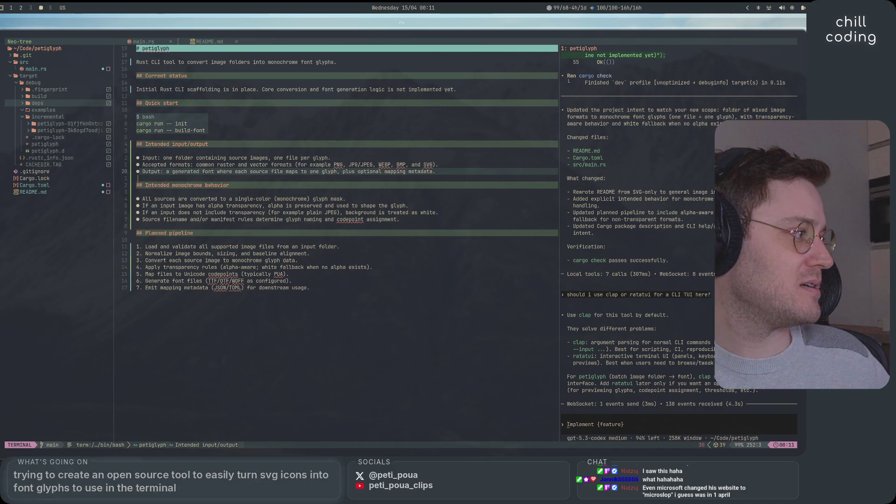
key(super+2)
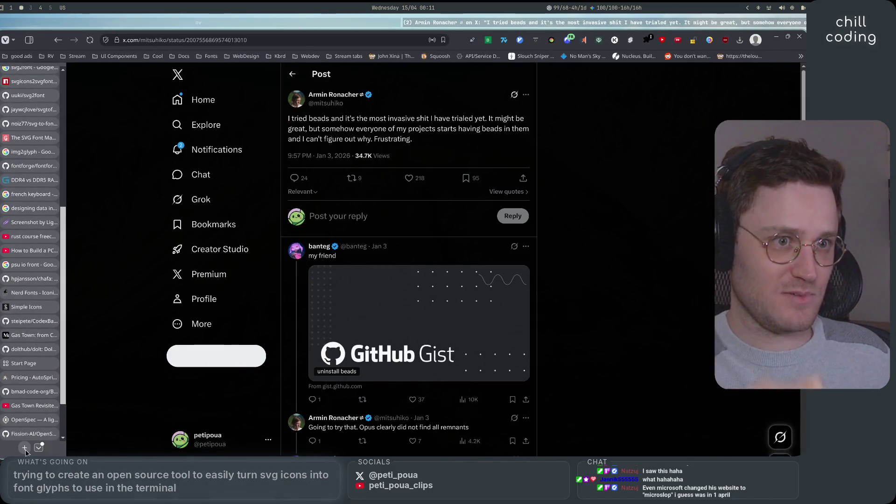
key(ctrl+t)
text(microsoft 1)
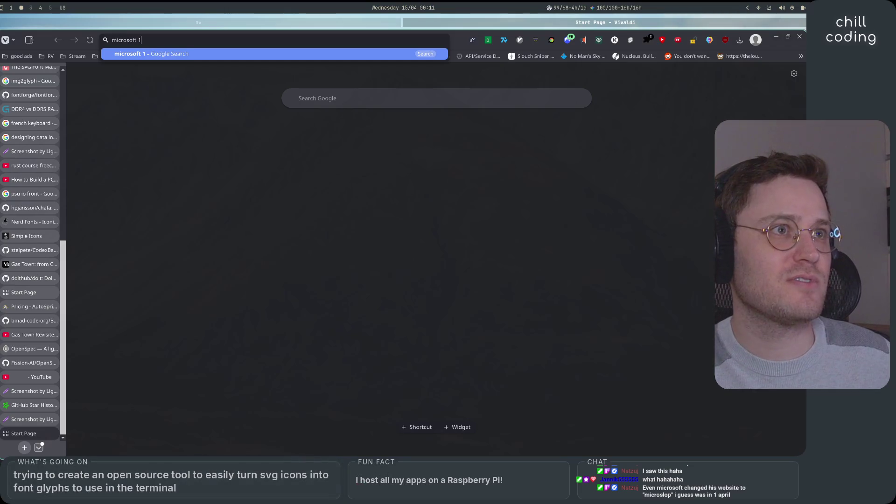
text(s april m)
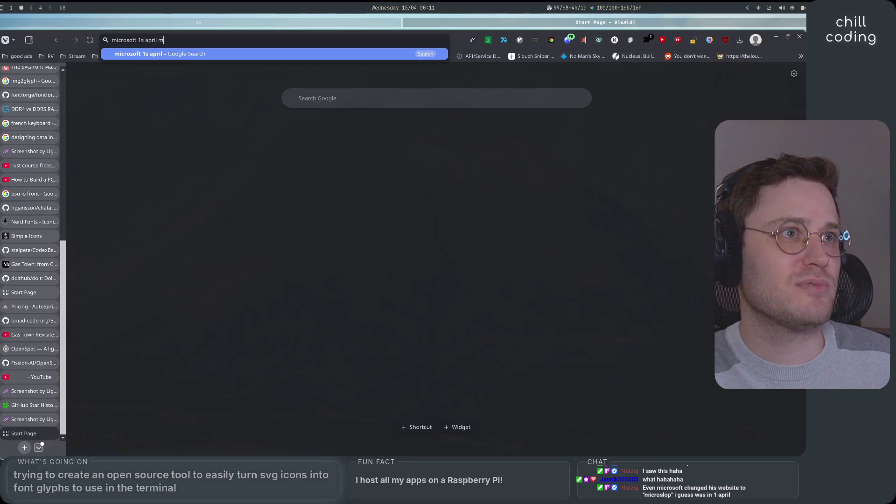
text(icrosplop)
Run the Google search for 'microsoft 1s april microsplop'
key(Return)
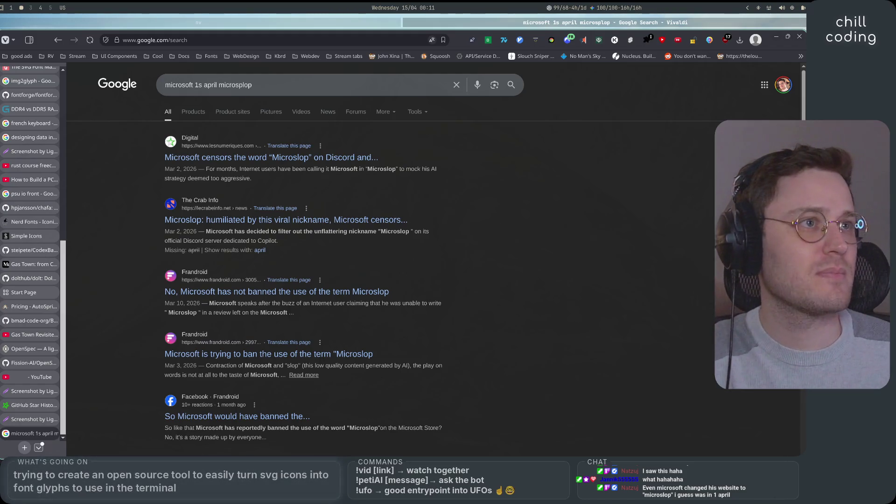
Open the Les Numériques Microslop article without accepting cookies and select its headline and subtitle text
click(258, 159)
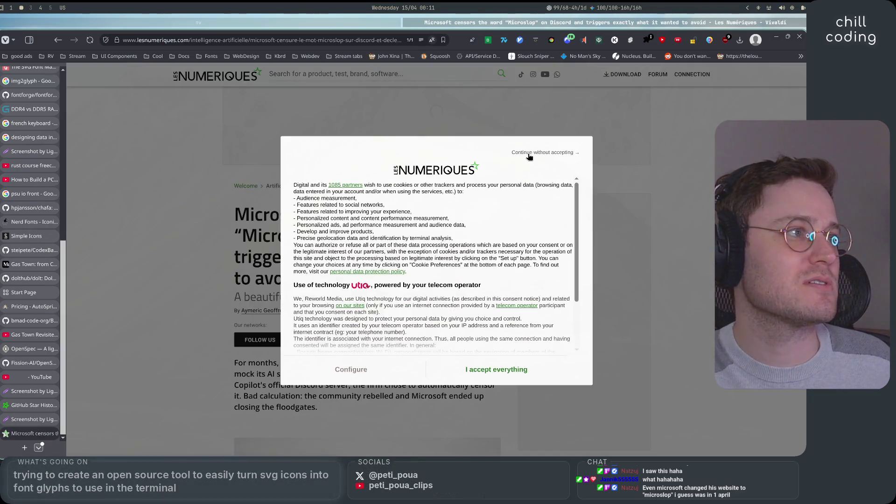
click(529, 154)
scroll(262, 232, down, 2)
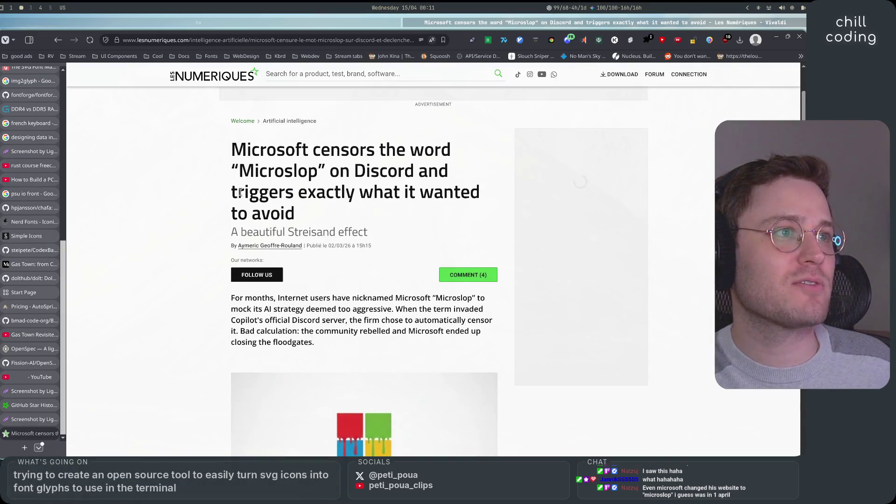
drag(231, 150, 330, 150)
click(197, 155)
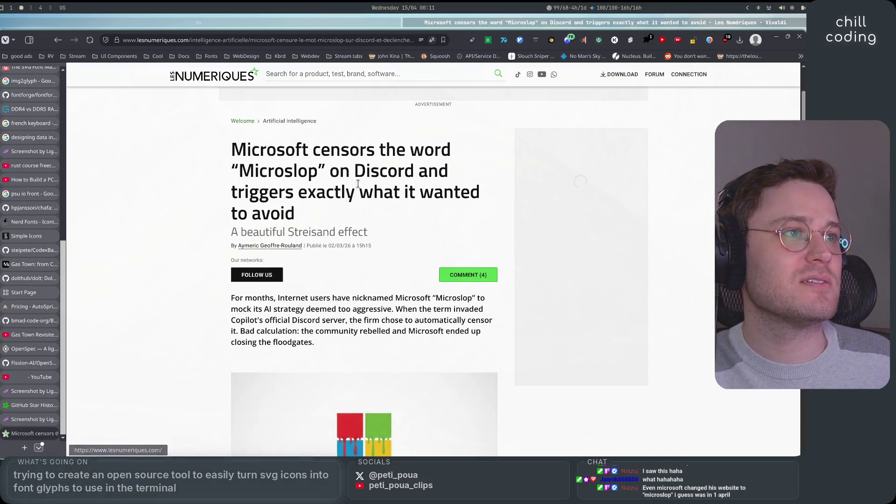
mouse_move(197, 155)
mouse_down()
mouse_move(455, 154)
mouse_move(367, 173)
mouse_move(306, 172)
mouse_move(480, 174)
mouse_move(343, 193)
mouse_move(427, 197)
mouse_move(460, 210)
mouse_move(299, 217)
mouse_move(366, 232)
mouse_up()
click(359, 232)
triple_click(270, 232)
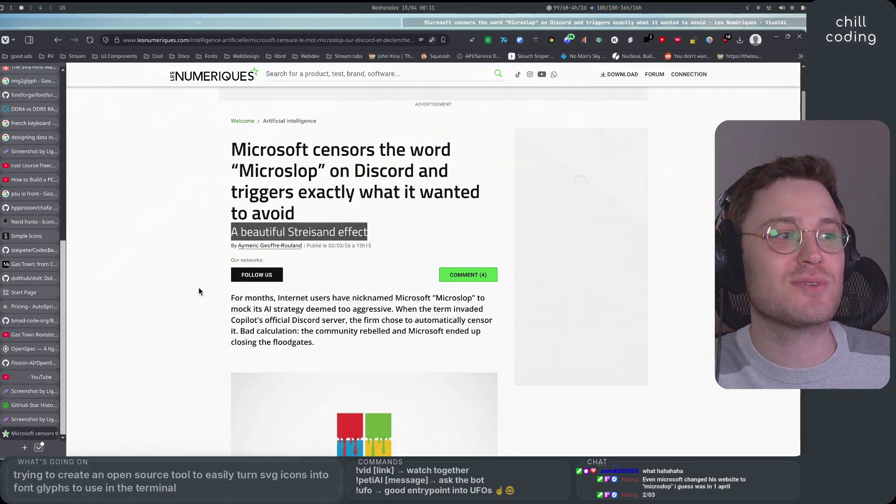
Scroll through the rest of the article, then go back to the Google results
scroll(203, 296, down, 3)
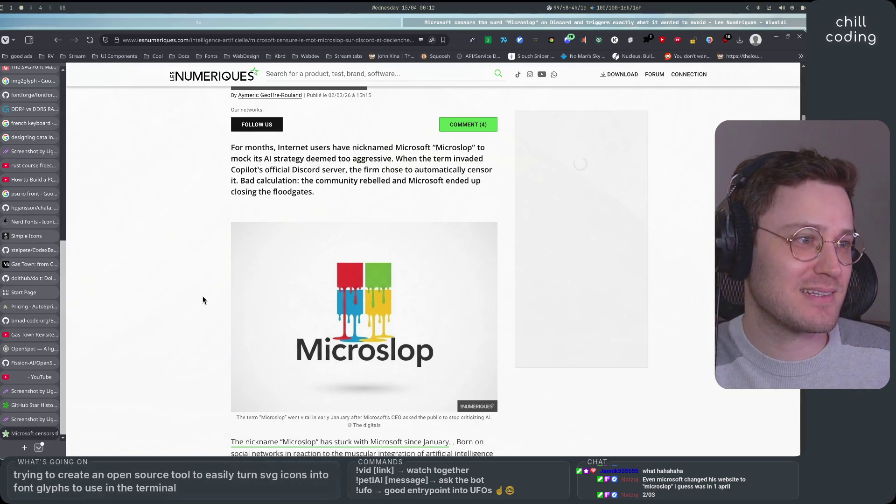
scroll(203, 296, down, 8)
scroll(202, 297, down, 5)
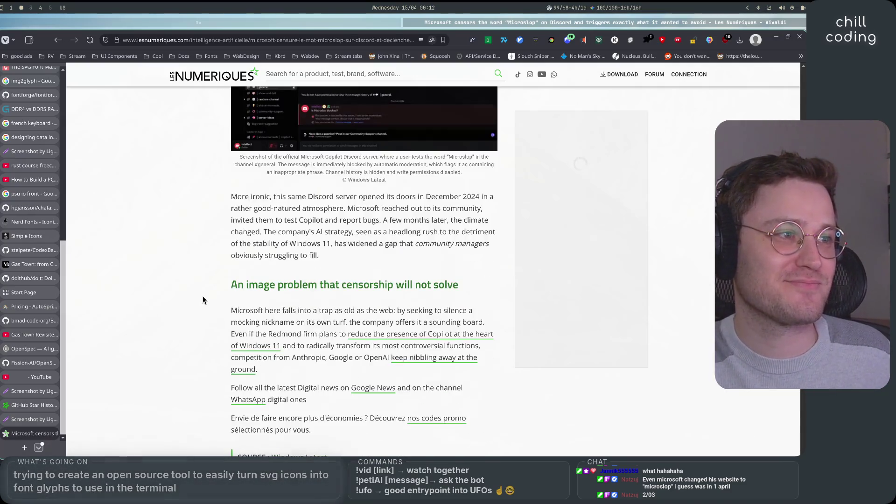
scroll(202, 297, down, 5)
scroll(202, 300, up, 4)
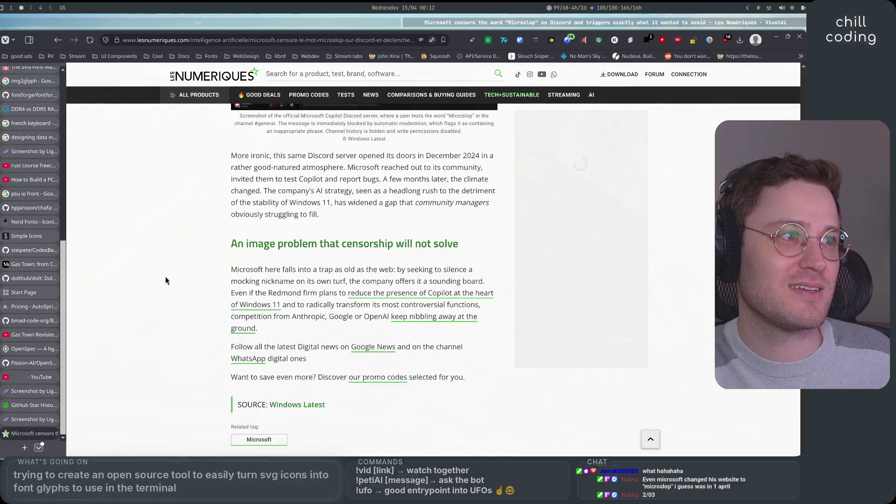
click(58, 42)
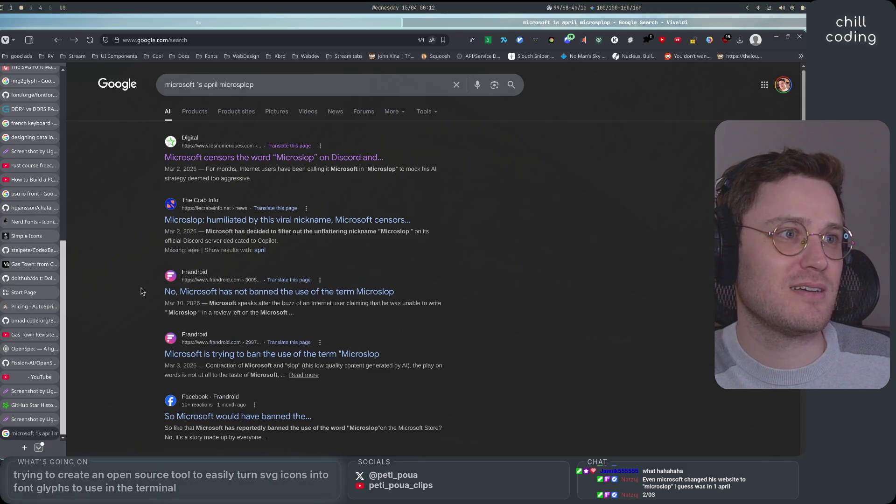
Rerun the Google search as 'microsoft 1st april microsplop'
scroll(147, 306, down, 7)
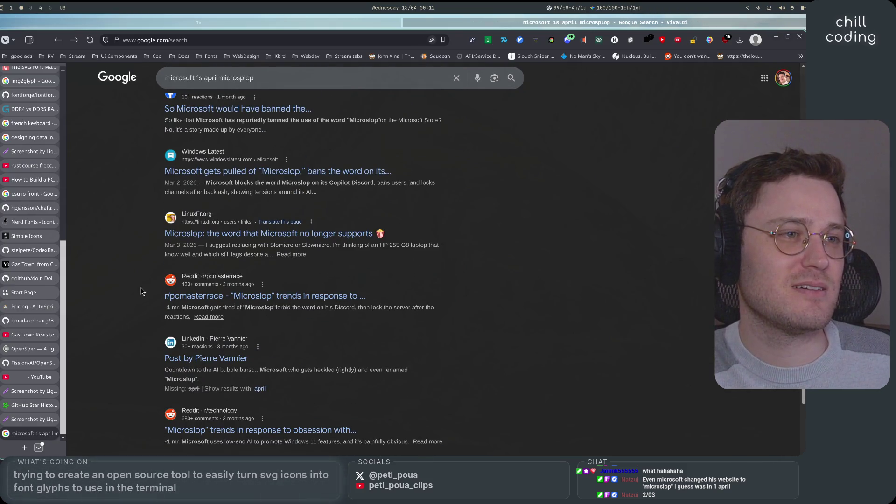
click(201, 78)
text(t)
key(Return)
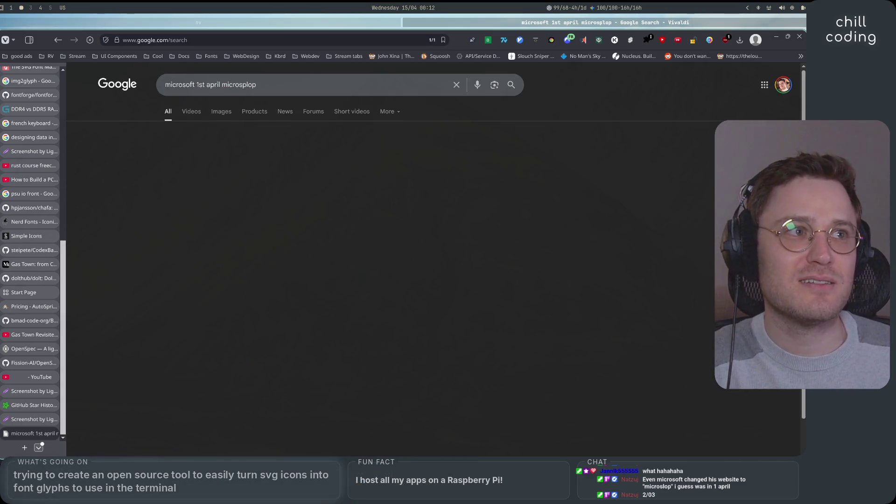
Open the April 2025 price increase result, then back out of its bot check to the results
scroll(130, 263, down, 2)
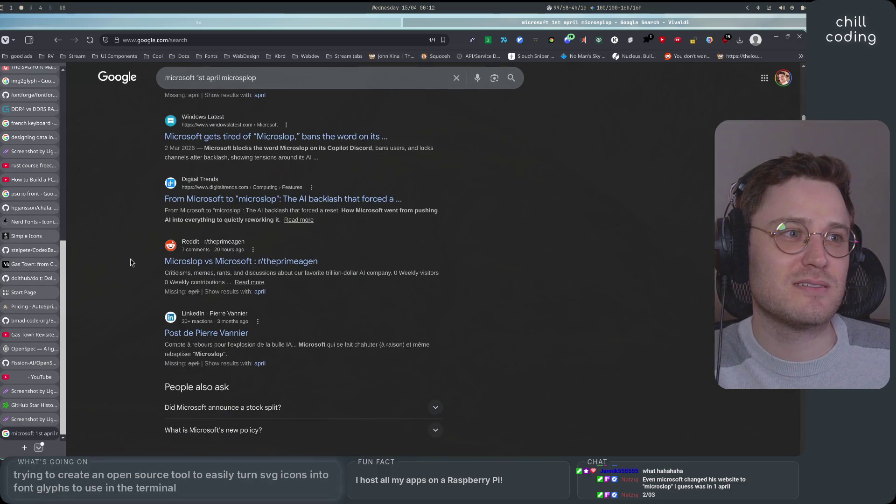
scroll(131, 263, down, 1)
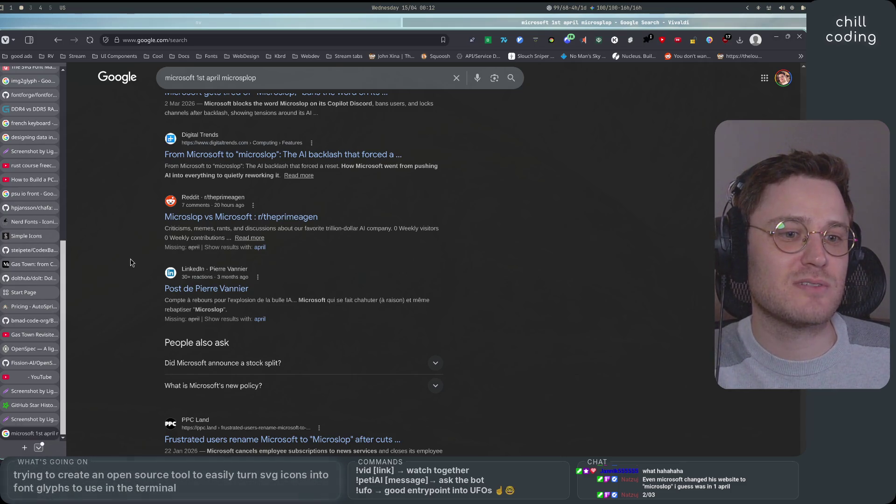
scroll(130, 263, down, 2)
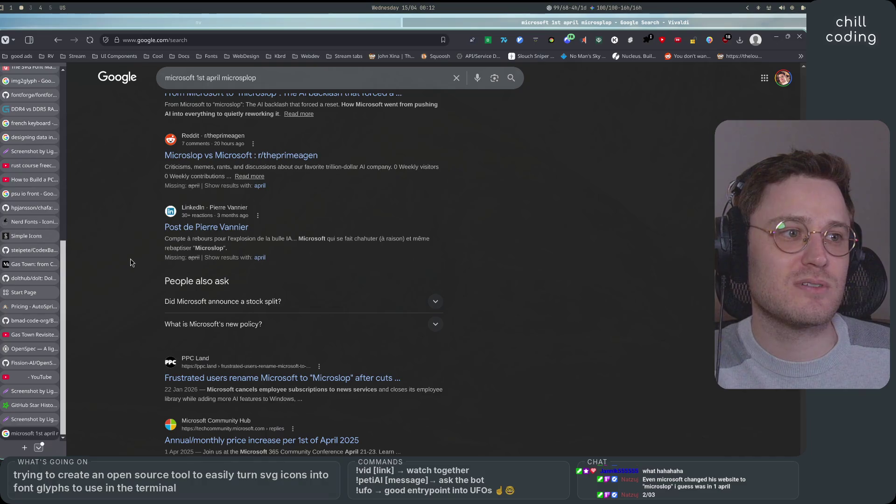
scroll(131, 262, down, 3)
scroll(131, 263, down, 2)
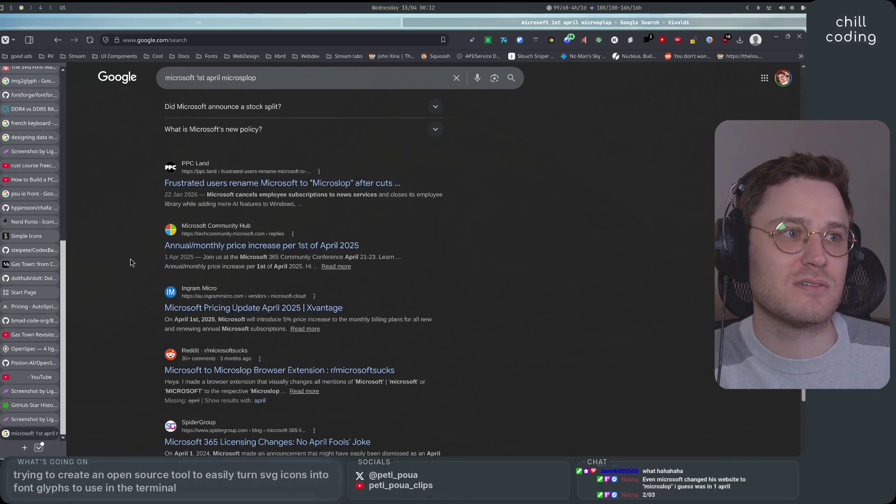
click(220, 251)
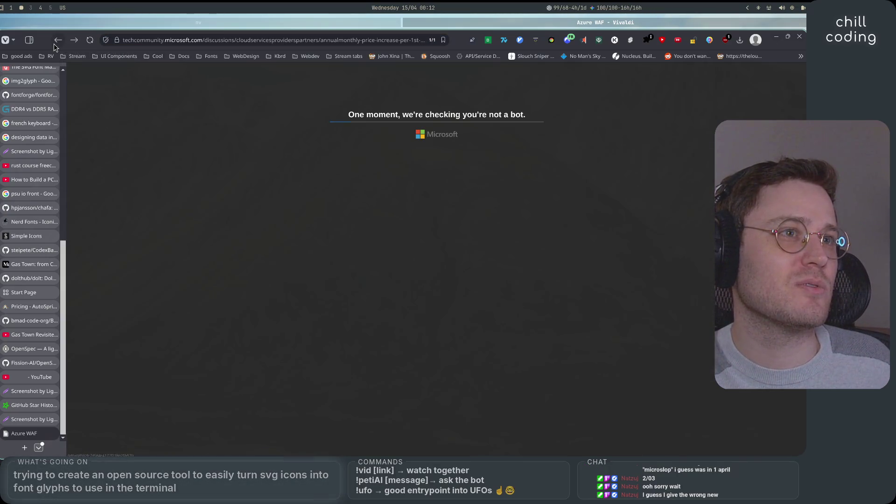
click(54, 44)
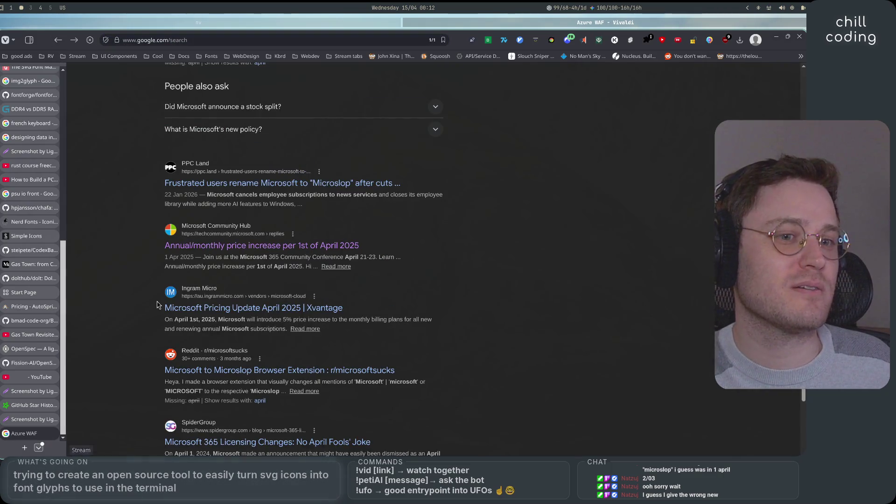
Filter to News results, which show nothing, then switch to the X post tab
scroll(147, 280, down, 3)
scroll(147, 305, up, 10)
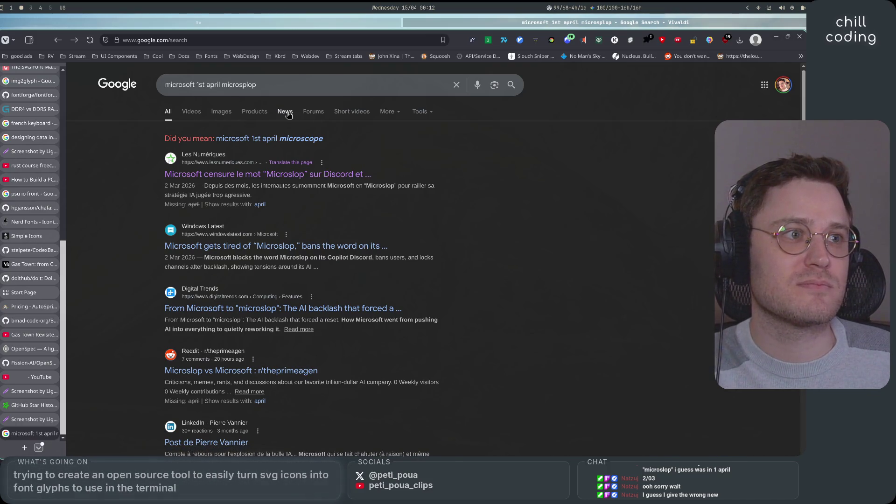
click(286, 112)
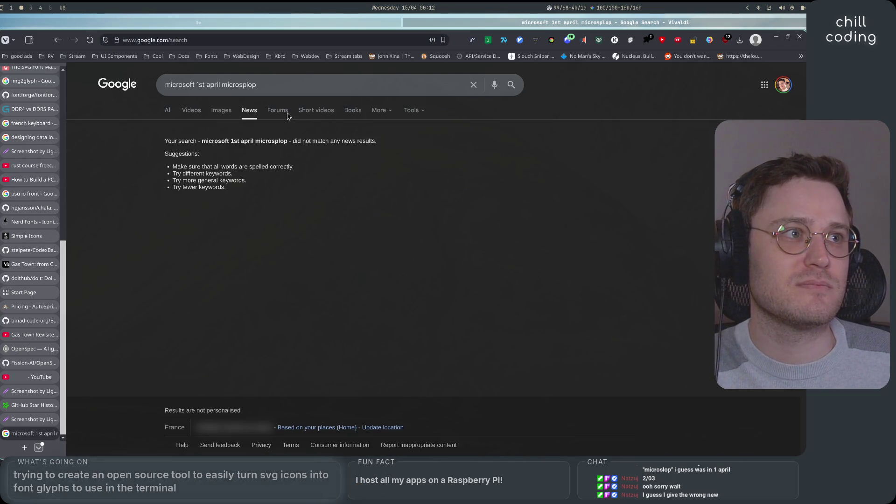
click(57, 433)
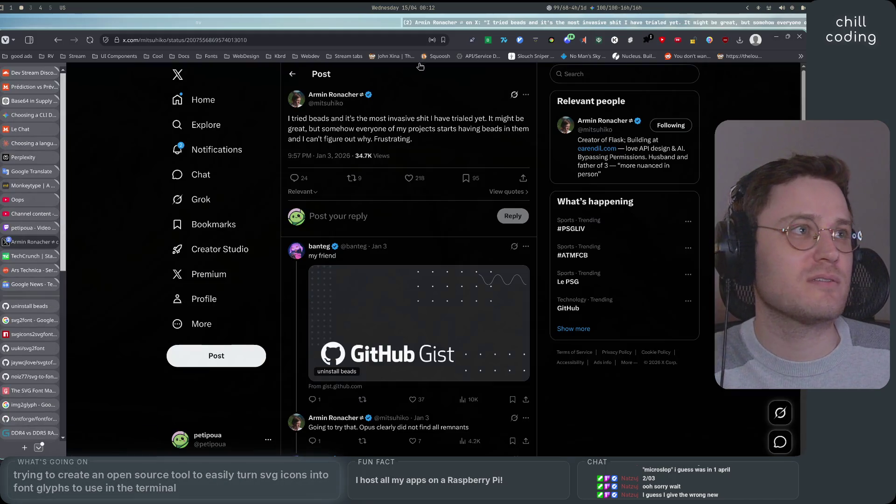
Switch to the nv window showing the petiglyph README and the Codex pane
click(363, 19)
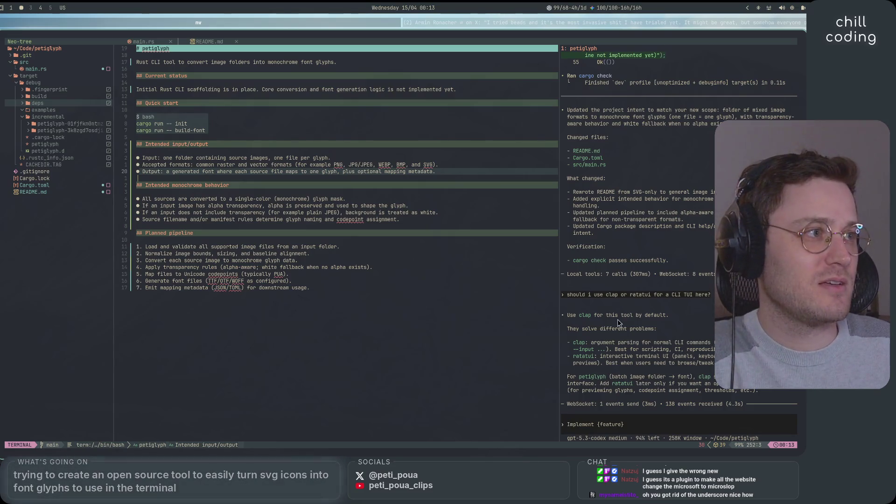
Ask Codex: 'i do want an interactive mode, so add it, and keep clap for the arg parsing righ'
scroll(665, 359, down, 5)
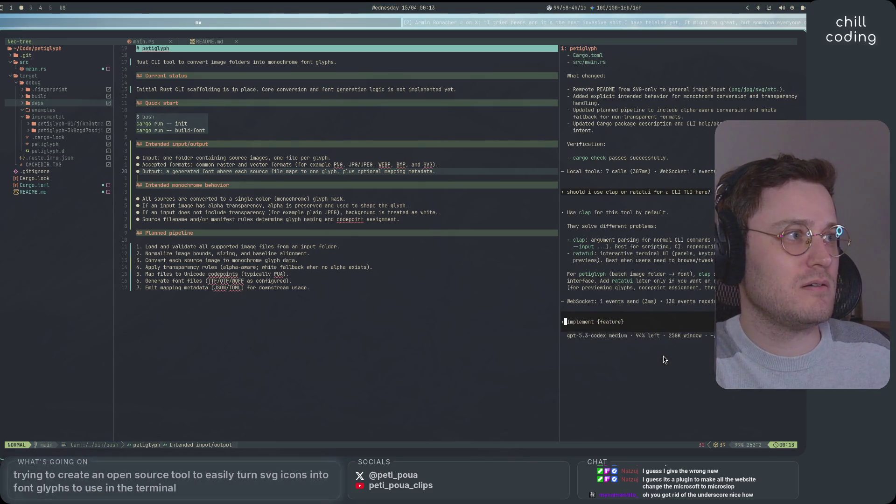
scroll(665, 360, up, 2)
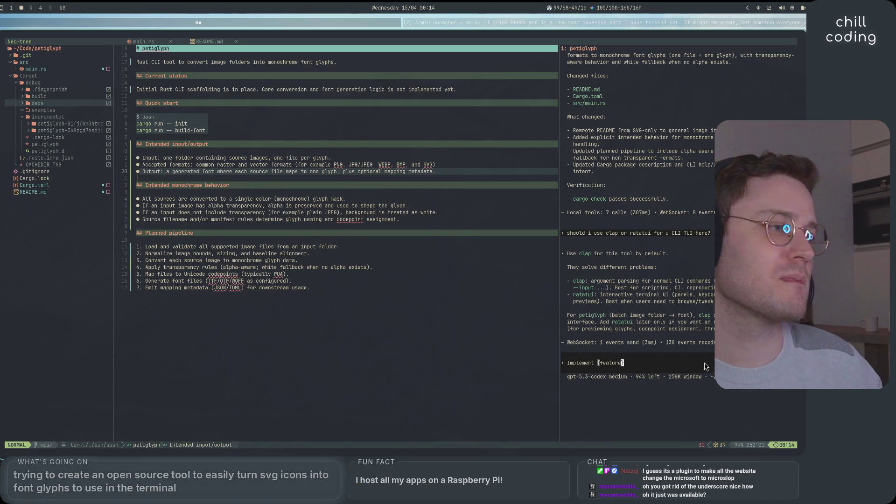
key(i)
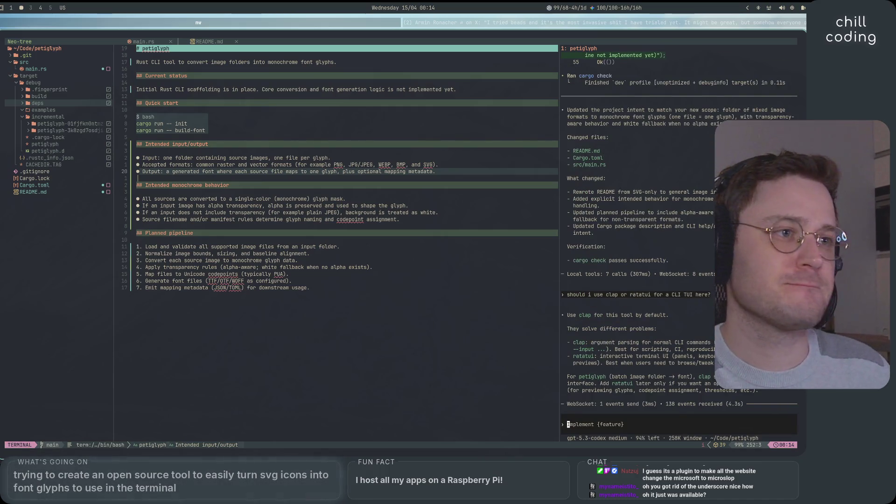
text(i do want an i)
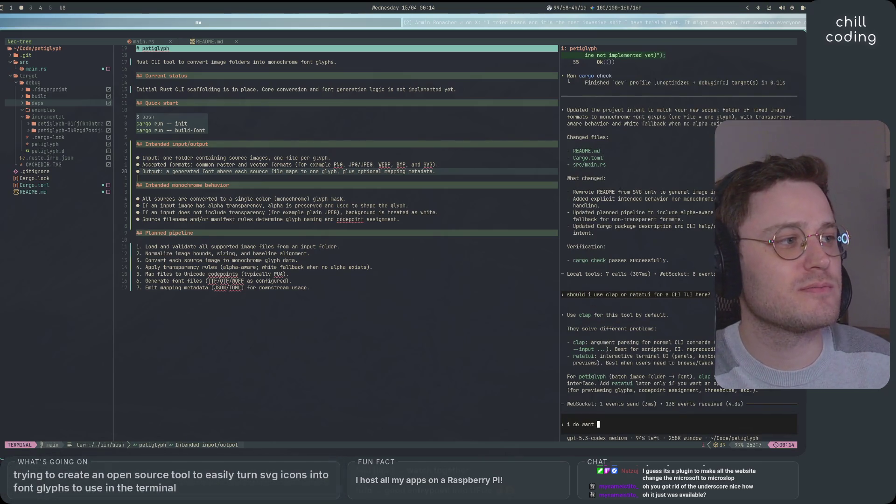
text(ntera)
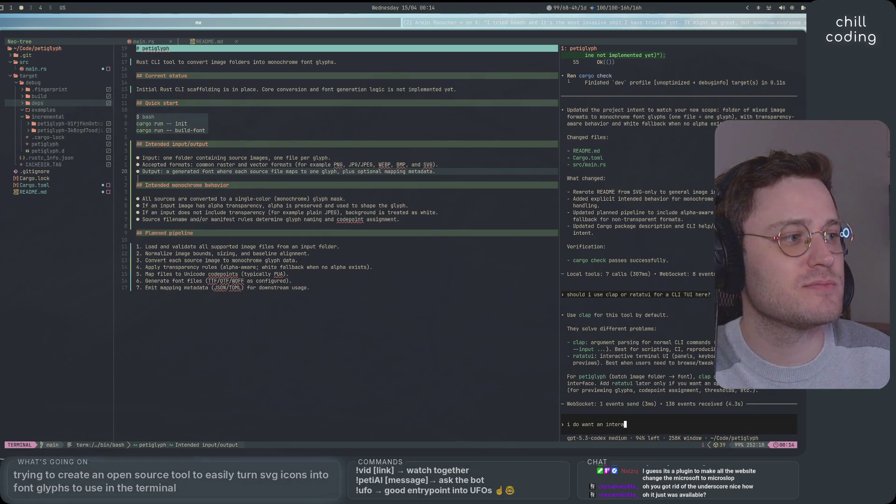
text(ctive mode, so add it, and k)
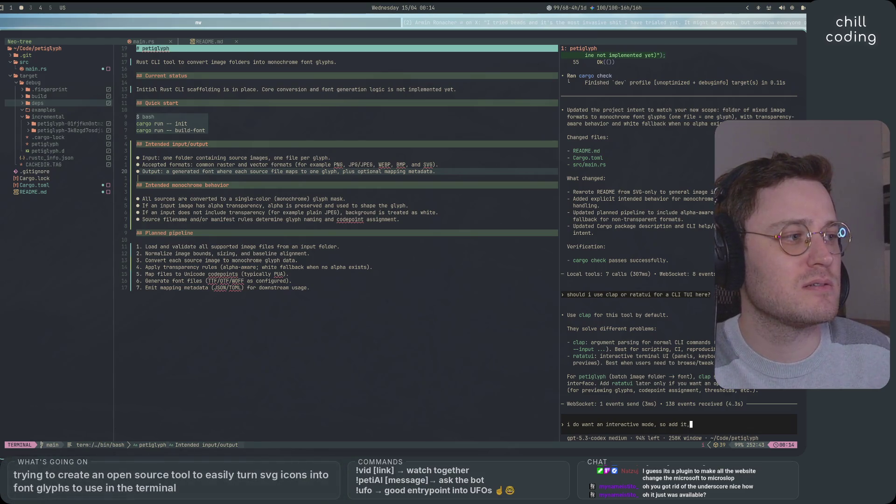
text(eep cl)
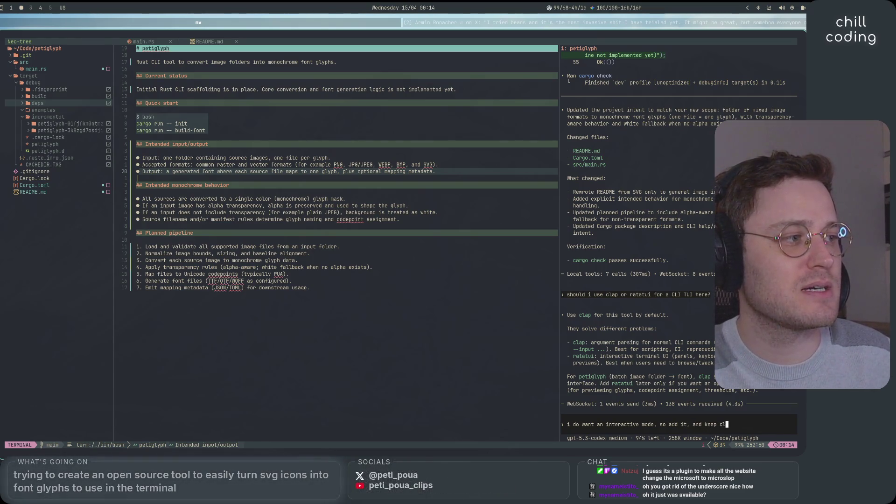
text(ap for the arg parsing right?)
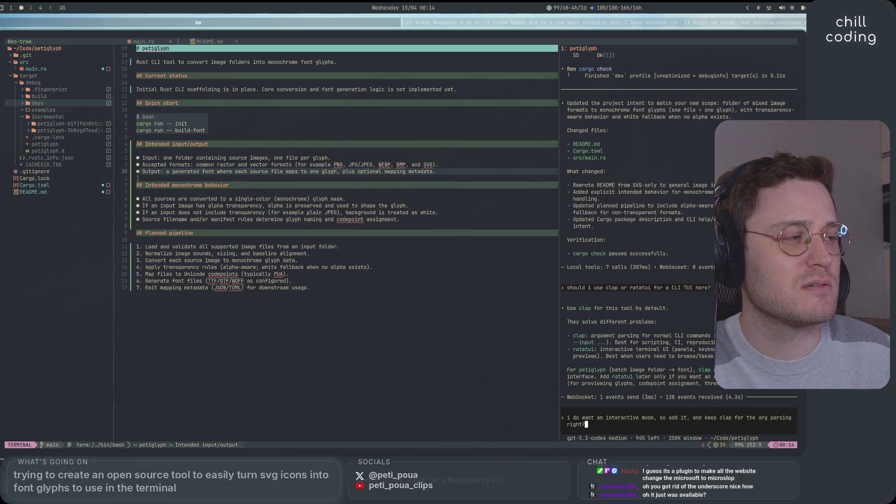
key(Return)
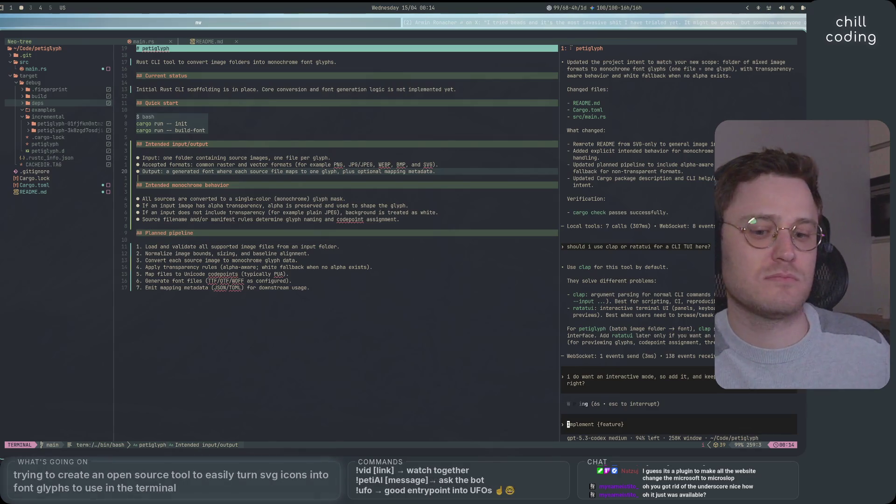
Interrupt Codex, add 'to the readme' to the same prompt, and resubmit it
key(Escape)
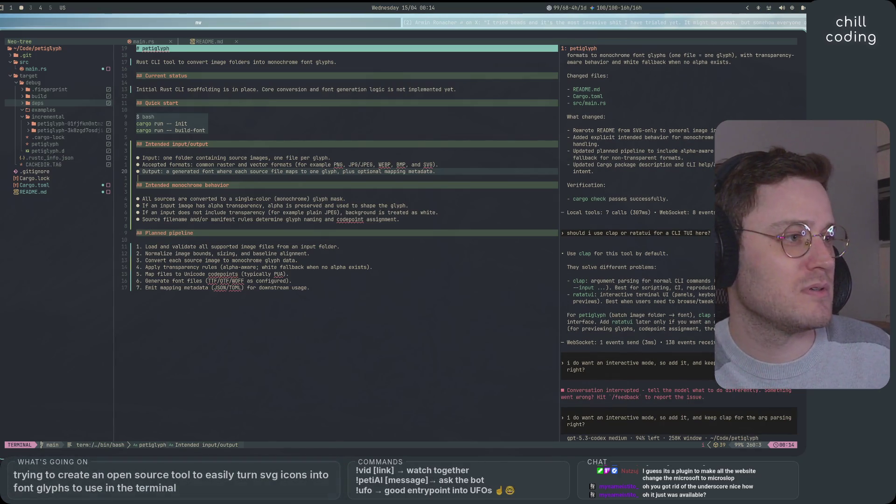
key(Up)
key(Down)
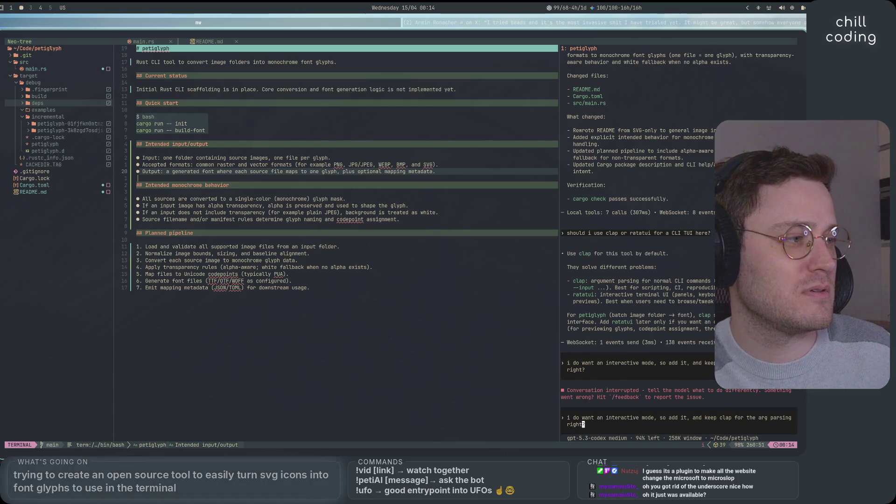
key(ctrl+Left)
key(ctrl+Left)
key(ctrl+Left)
key(Left)
key(BackSpace)
text(to the)
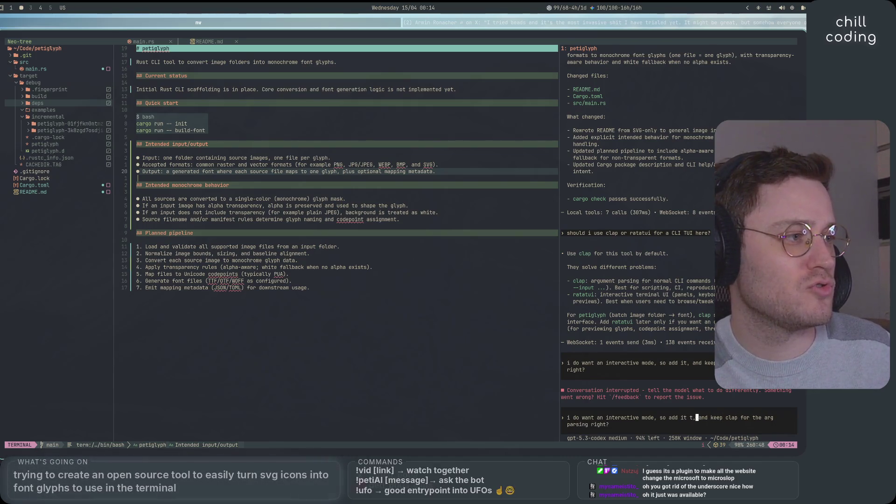
text( readme)
key(Return)
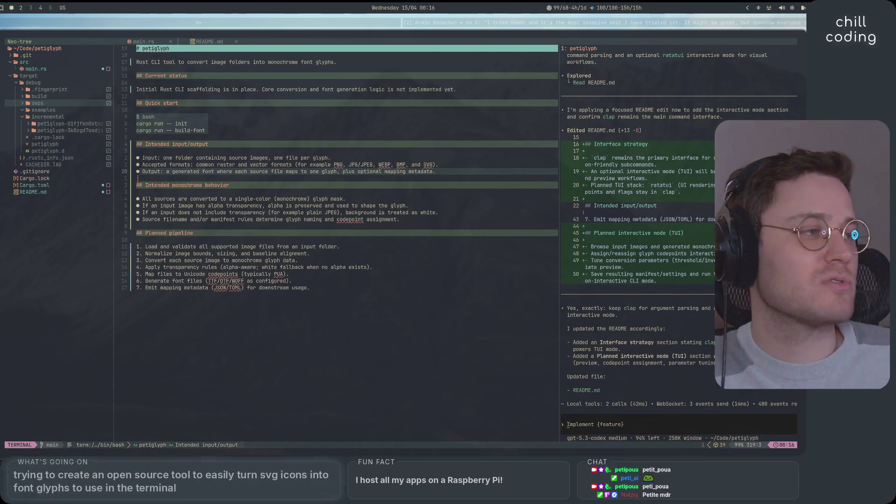
Return to the editor workspace once Codex has added the Interface strategy and TUI sections
key(super+2)
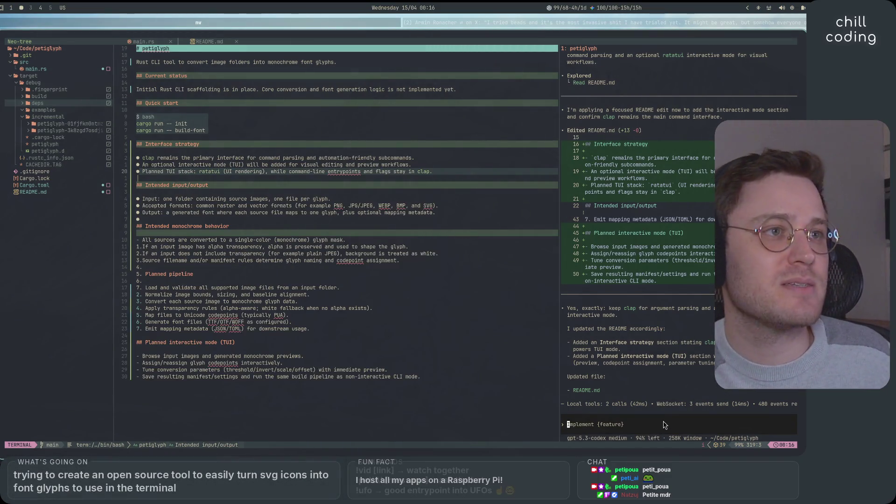
Review the README, collapse target/debug in Neo-tree, and select the JPEG bullet's ending
click(528, 302)
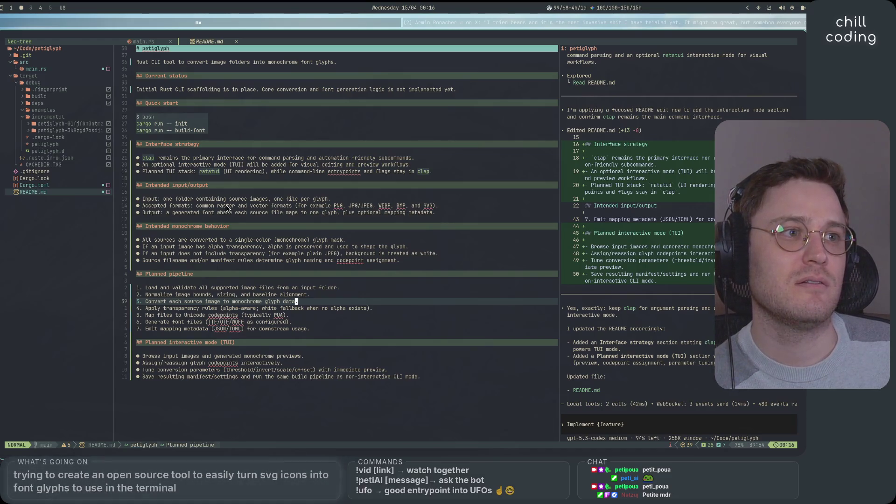
click(19, 83)
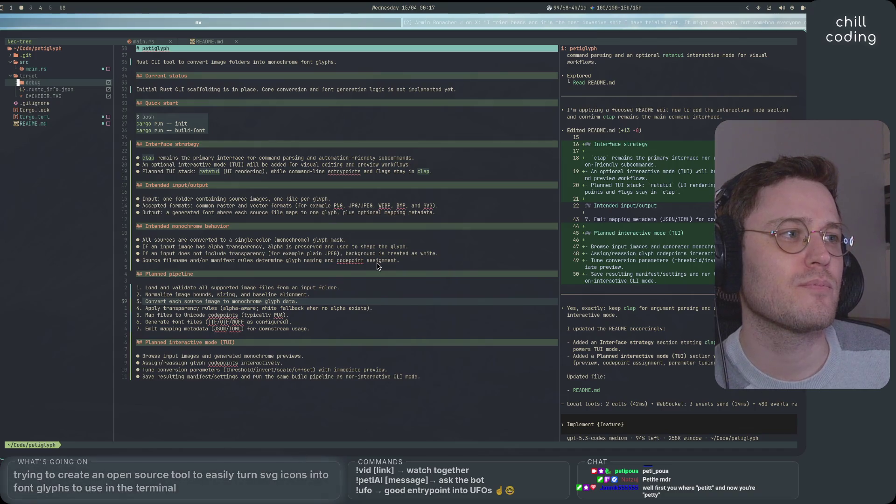
drag(346, 254, 449, 268)
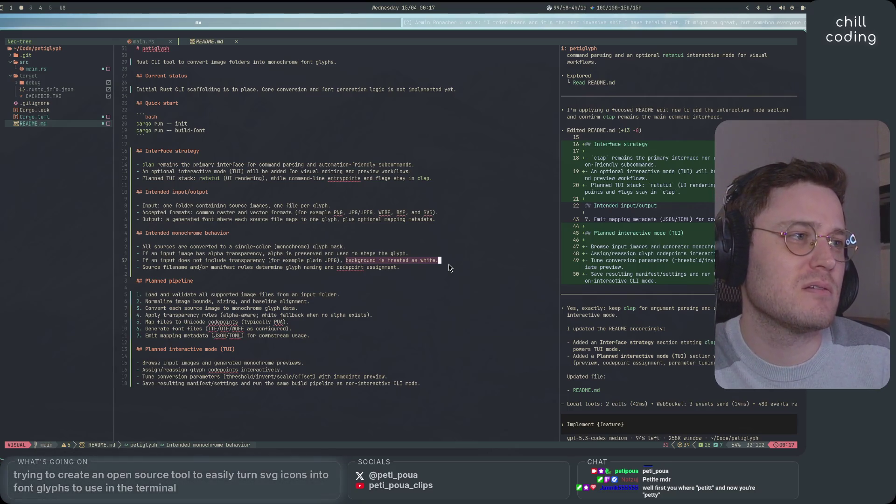
Reword the JPEG bullet to end 'white is treated as background.' and save README.md
key(c)
key(Return)
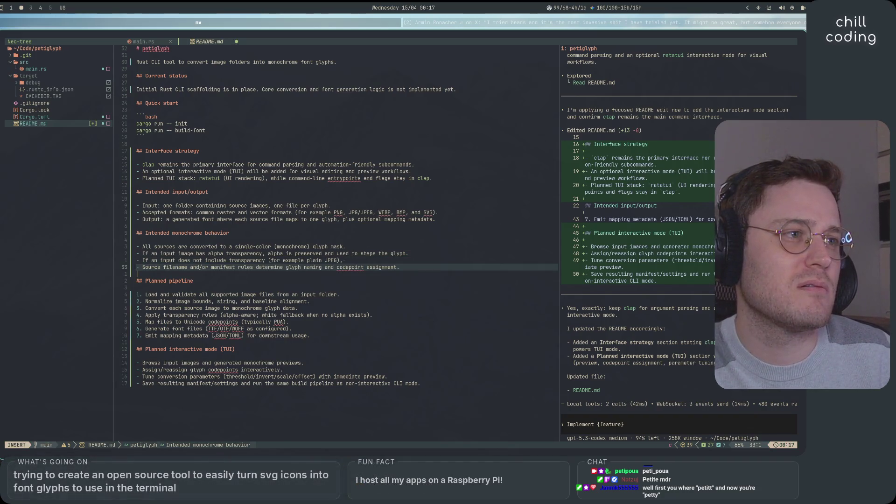
key(Up)
key(Escape)
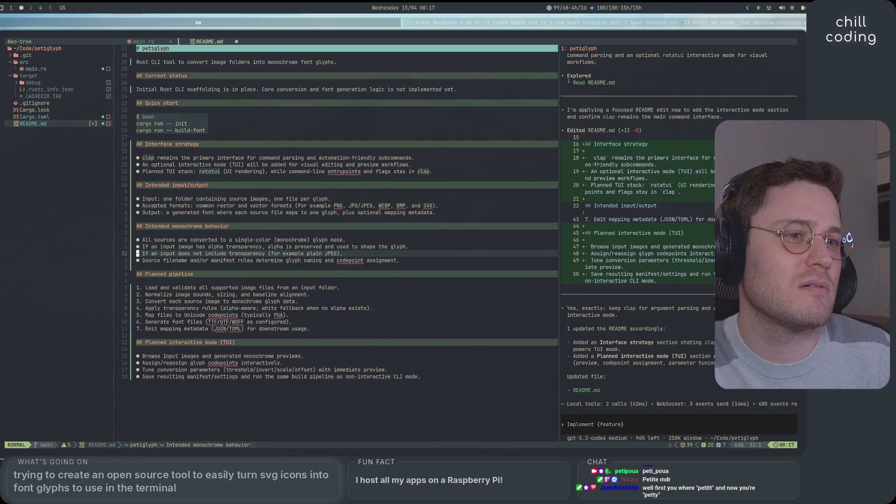
key(slash)
key(Escape)
key(question)
key(Escape)
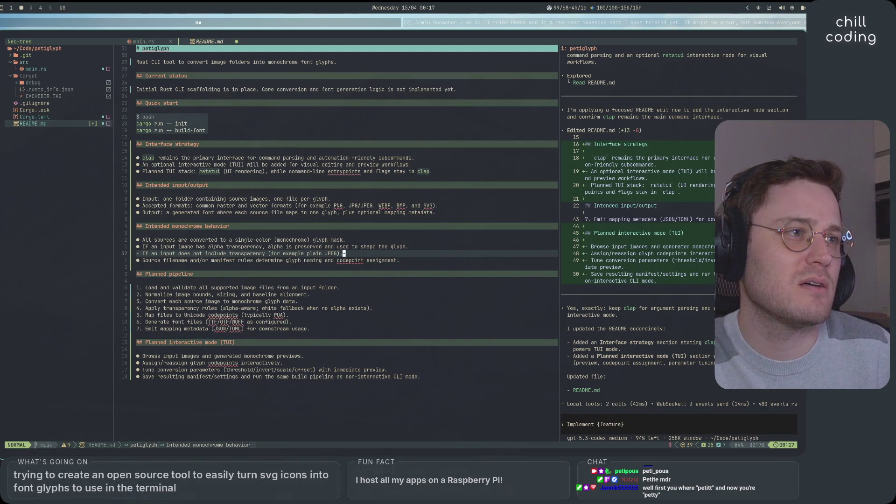
key(shift+a)
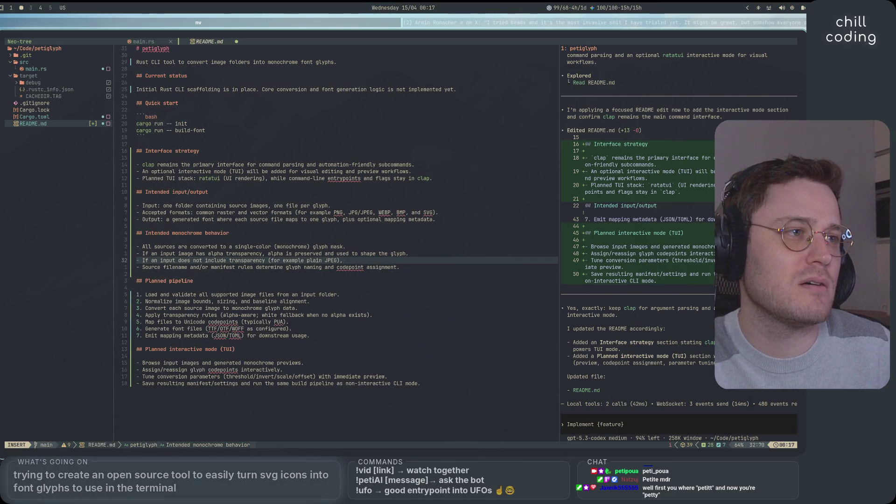
text(, whiteis treated as w)
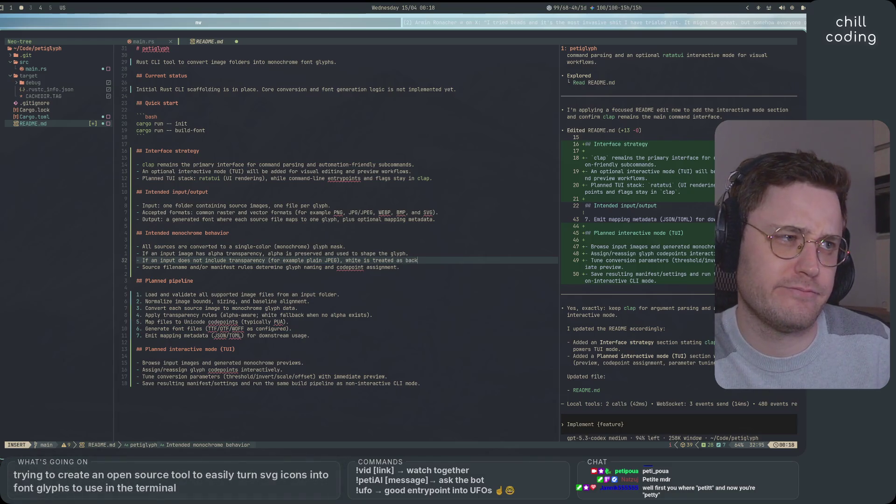
text(ground.)
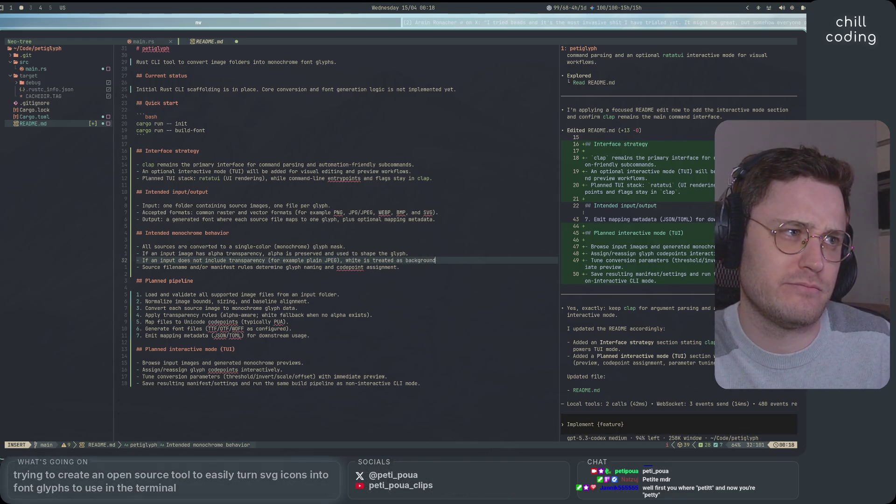
key(Escape)
text(:w)
key(Return)
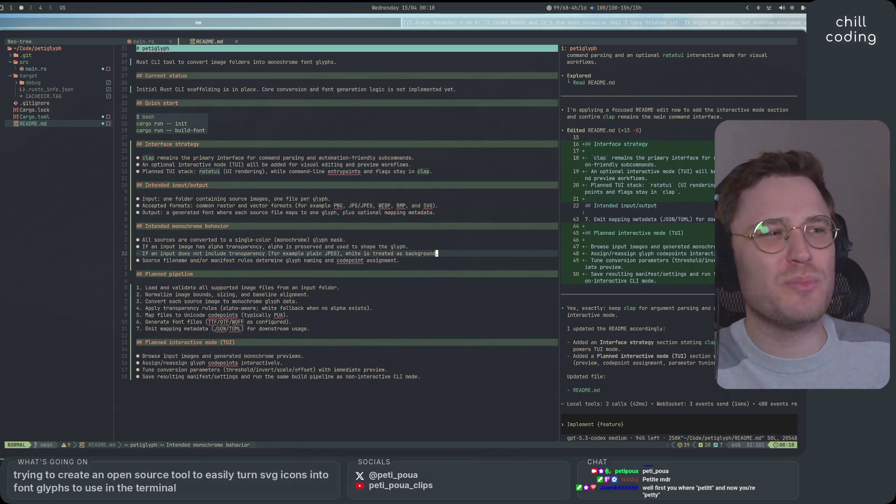
End the alpha transparency bullet with a period, then go to the end of the README
key(j)
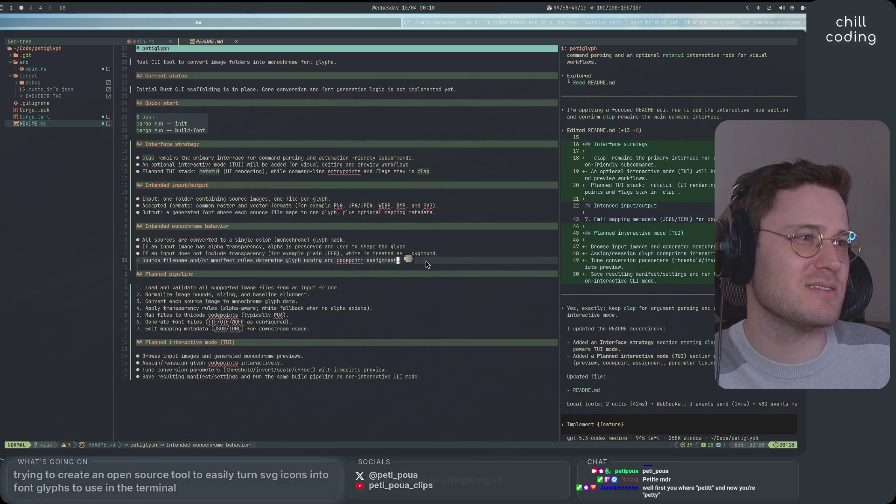
key(k)
key(k)
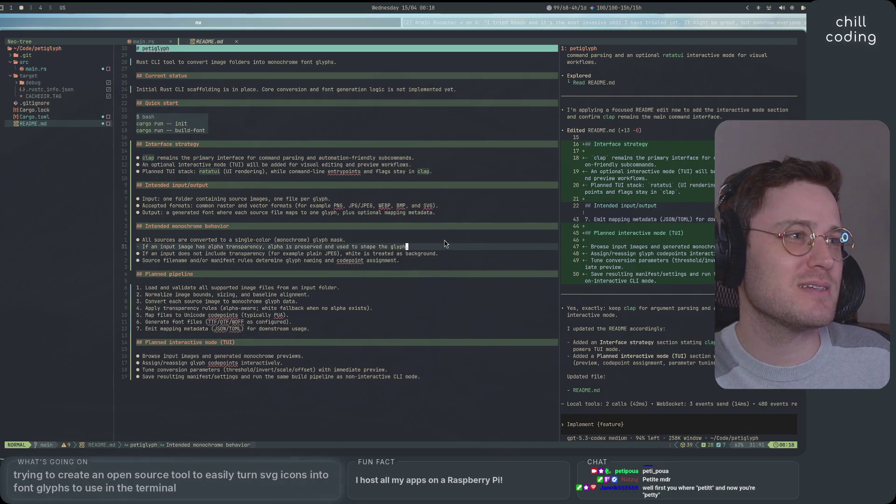
text(A.)
key(Escape)
click(453, 268)
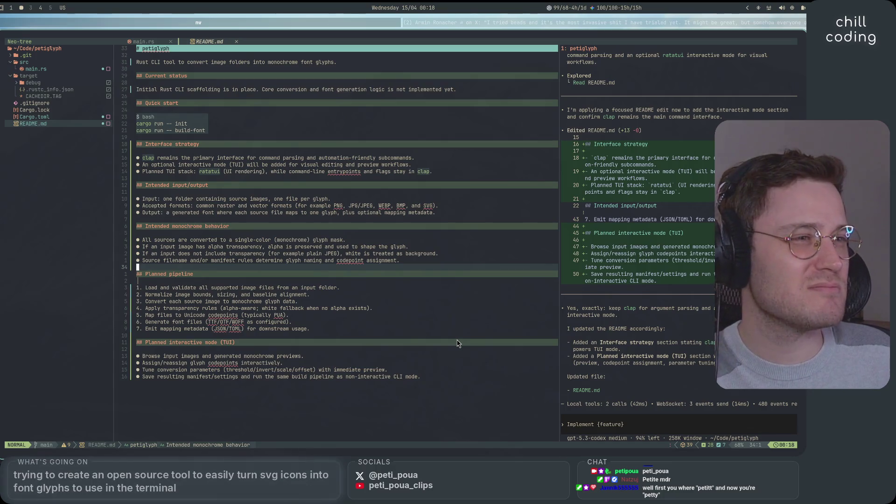
key(1)
key(0)
key(j)
click(463, 266)
click(469, 262)
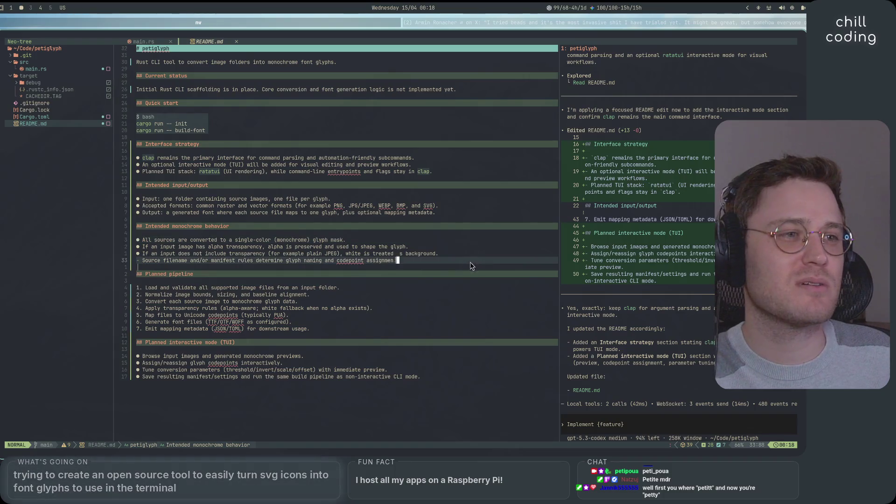
key(j)
key(G)
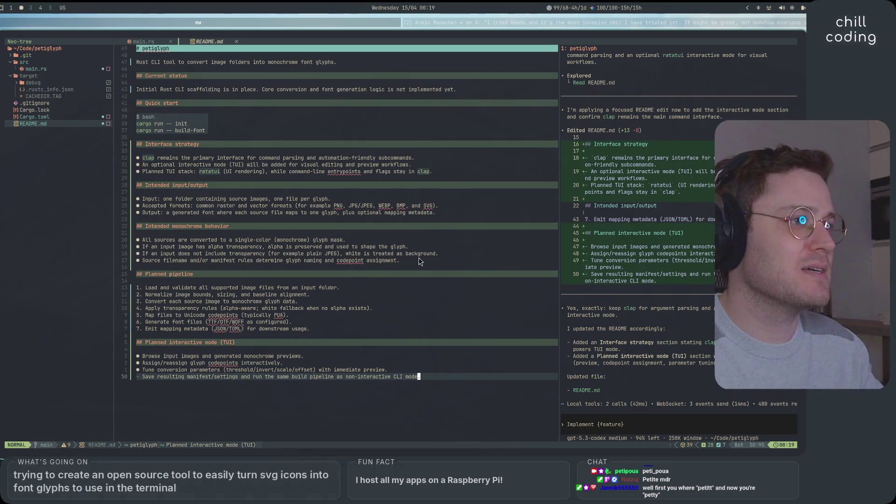
Start a new bullet below the background bullet, drafting 'Image is cut'
click(433, 254)
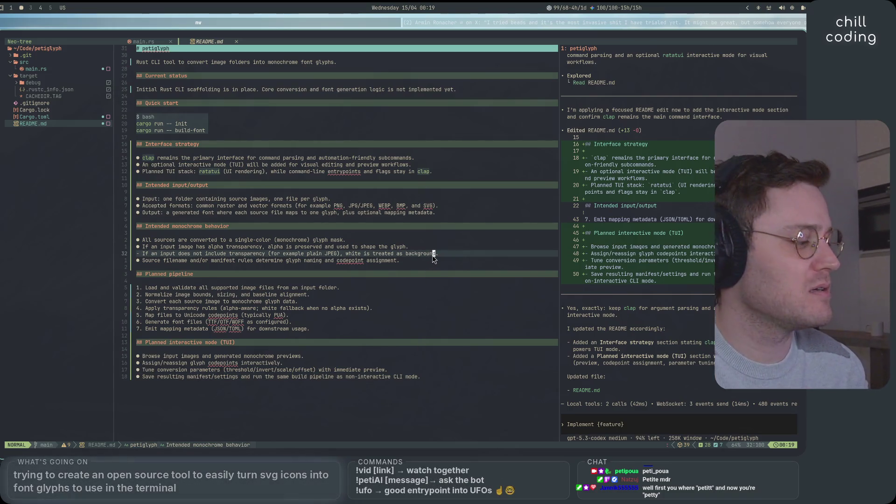
text(o- )
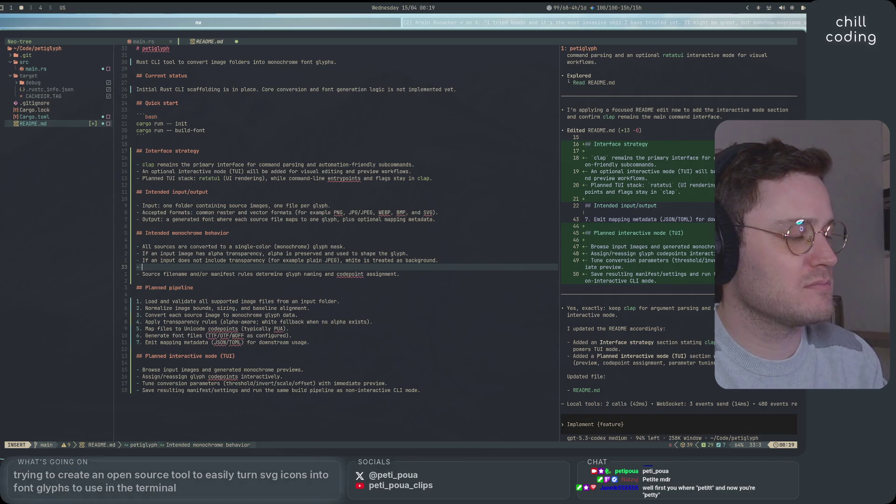
text(ma)
key(BackSpace)
key(BackSpace)
text(bas)
key(BackSpace)
key(BackSpace)
key(BackSpace)
text(Bas)
key(BackSpace)
key(BackSpace)
key(BackSpace)
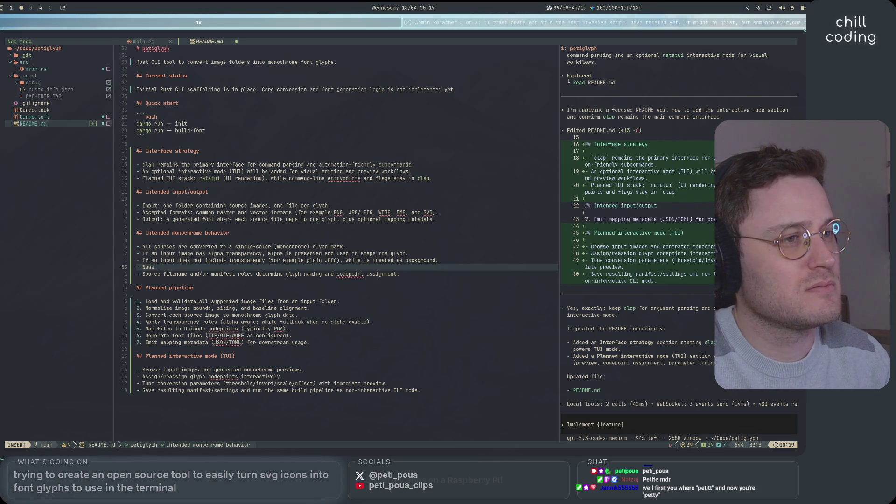
text(Image is cut)
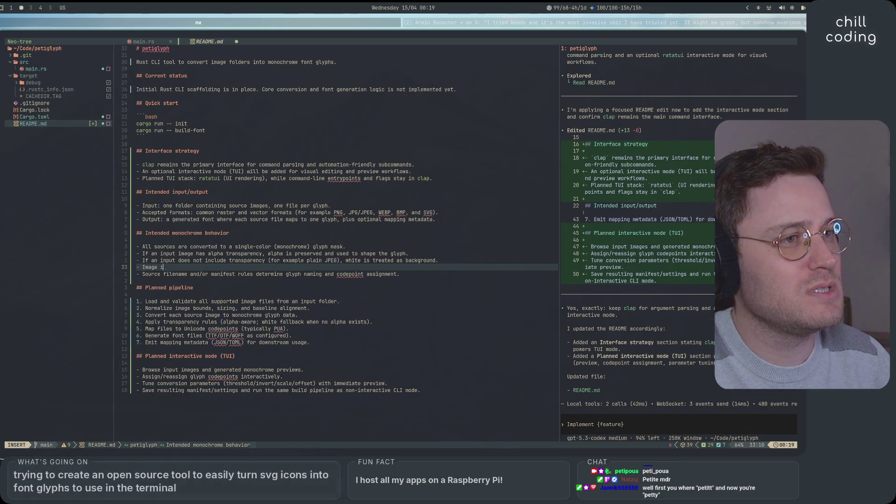
key(BackSpace)
key(BackSpace)
key(BackSpace)
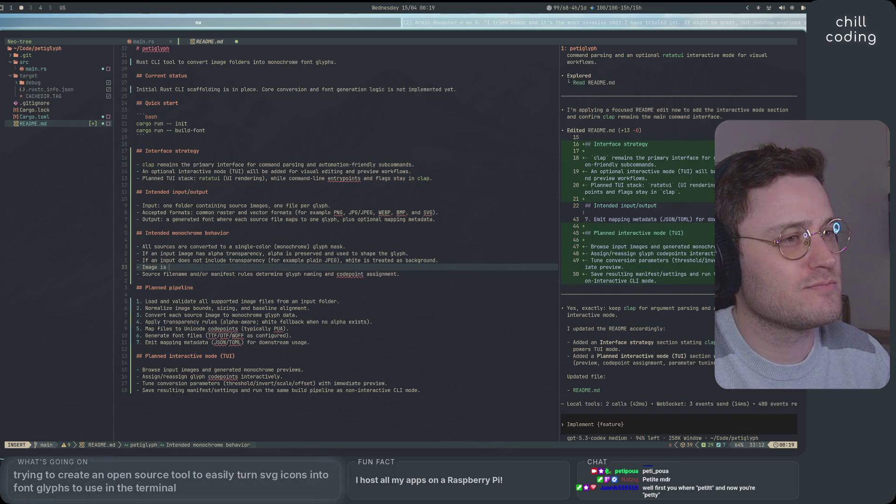
text(cut)
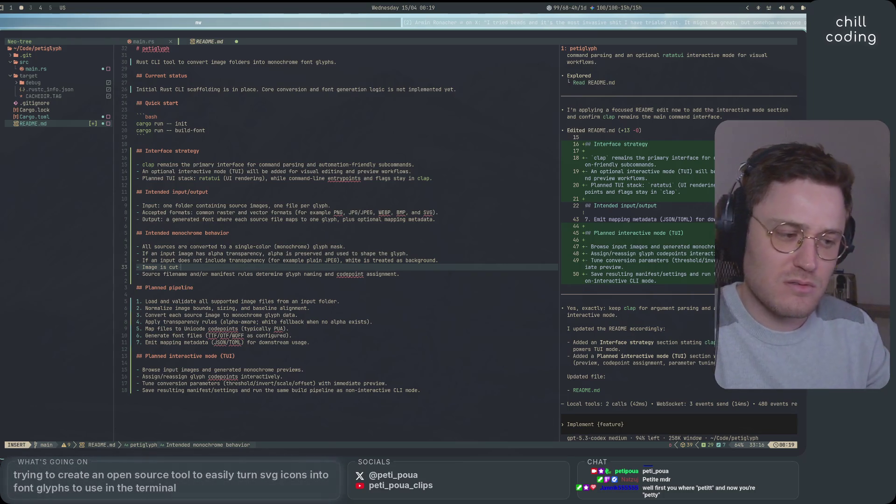
Reword the bullet to 'Image background is trimmed to the strict monochrome color'
key(super+4)
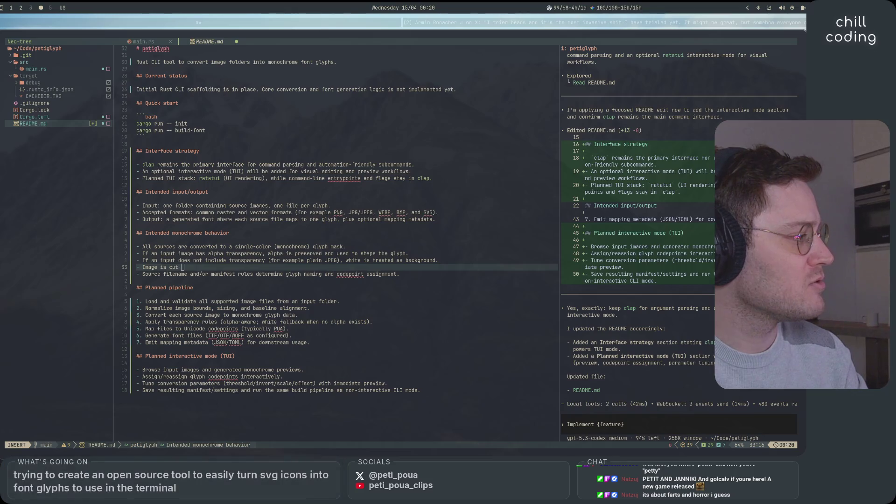
key(BackSpace)
key(BackSpace)
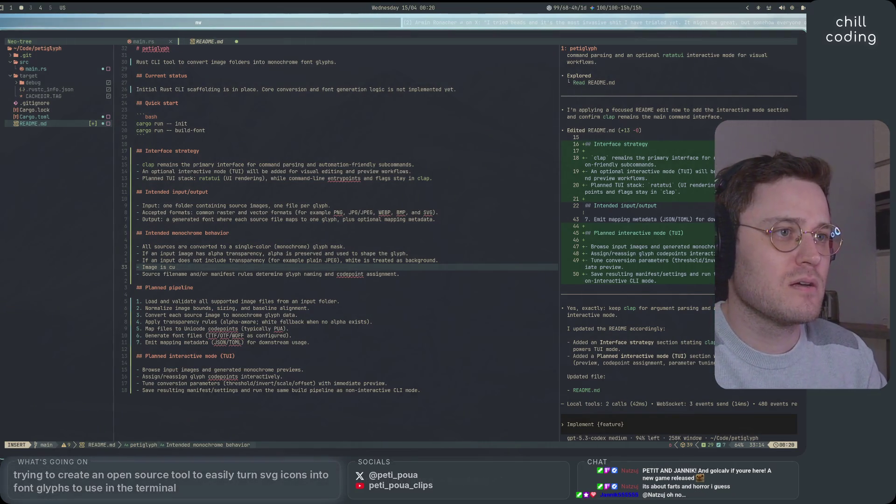
key(BackSpace)
key(BackSpace)
text(trimmed to )
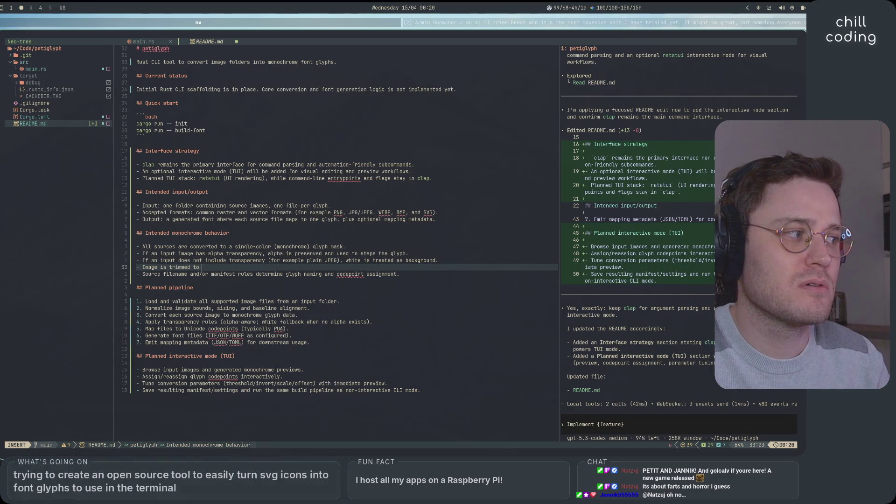
text(f)
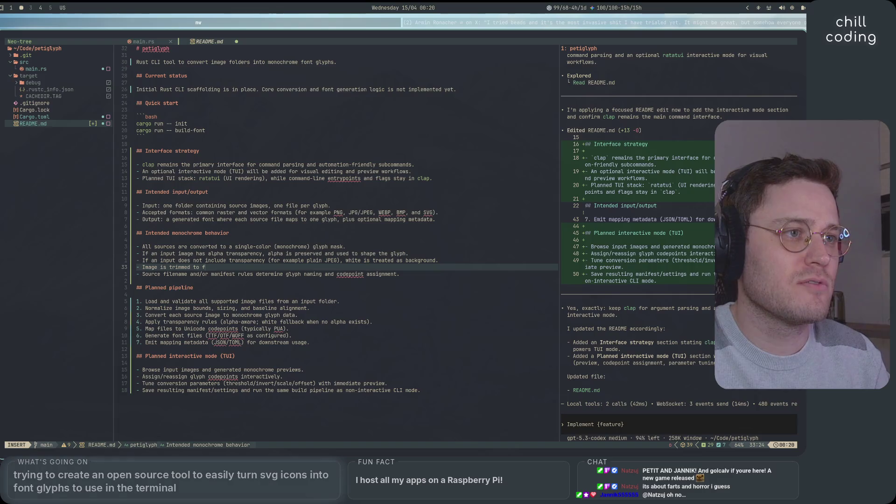
text(arthest )
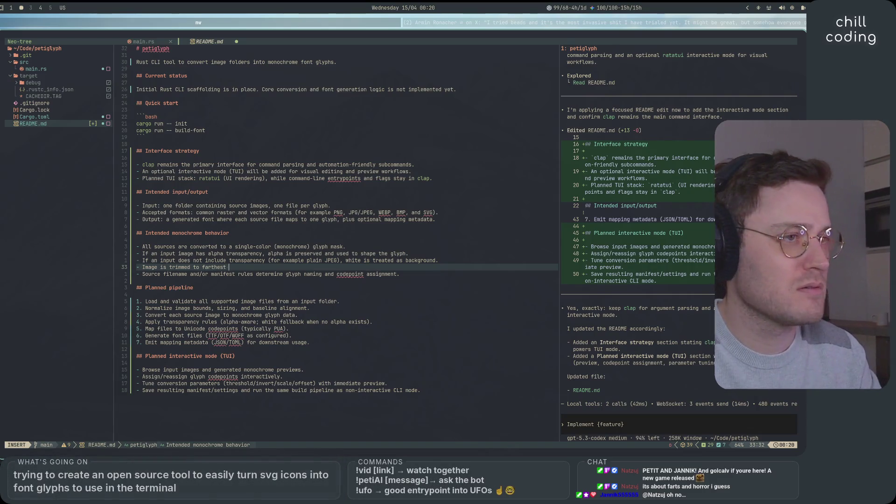
text(monochrome color)
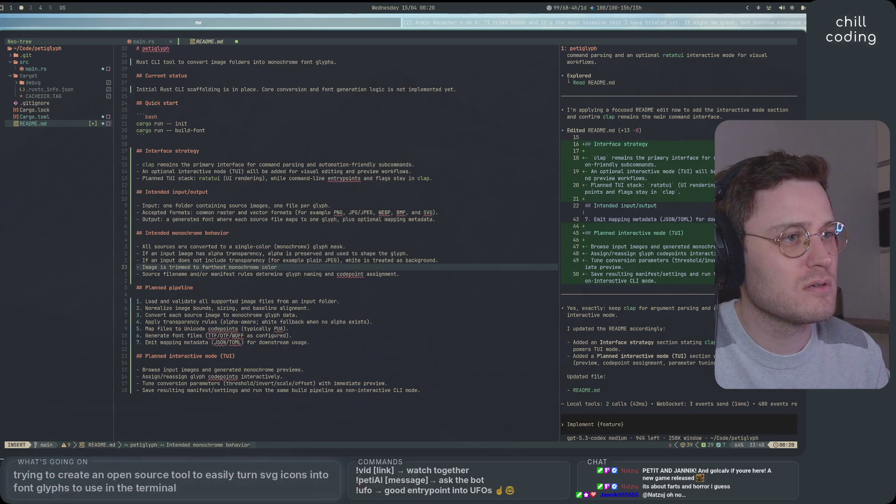
key(Left)
key(Left)
key(Left)
key(Left)
key(Left)
key(BackSpace)
key(BackSpace)
key(BackSpace)
key(BackSpace)
text(the stric)
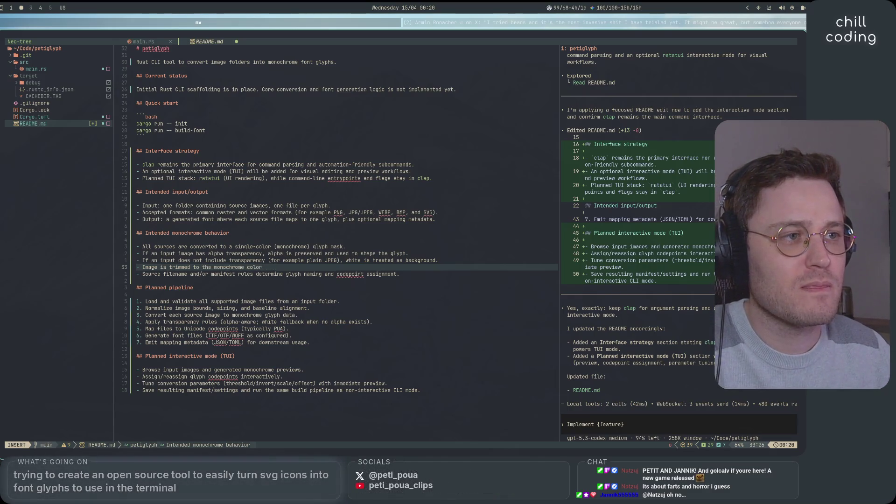
text(t)
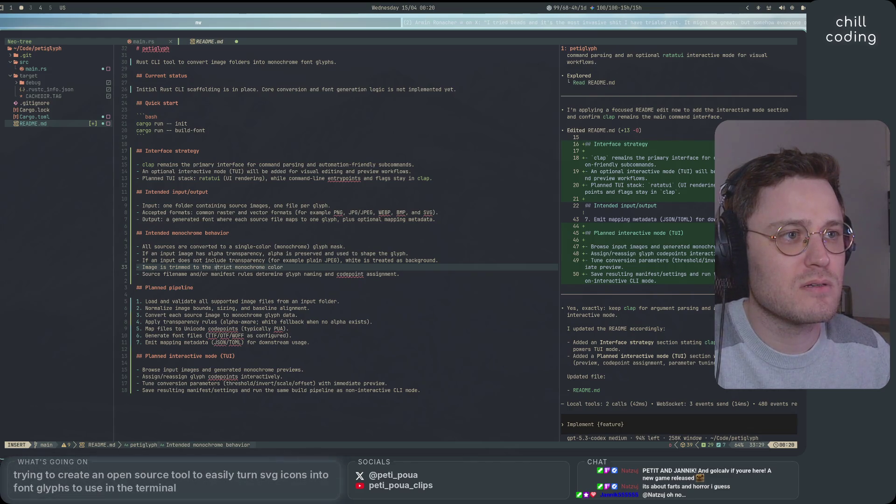
click(160, 267)
text(background)
click(265, 267)
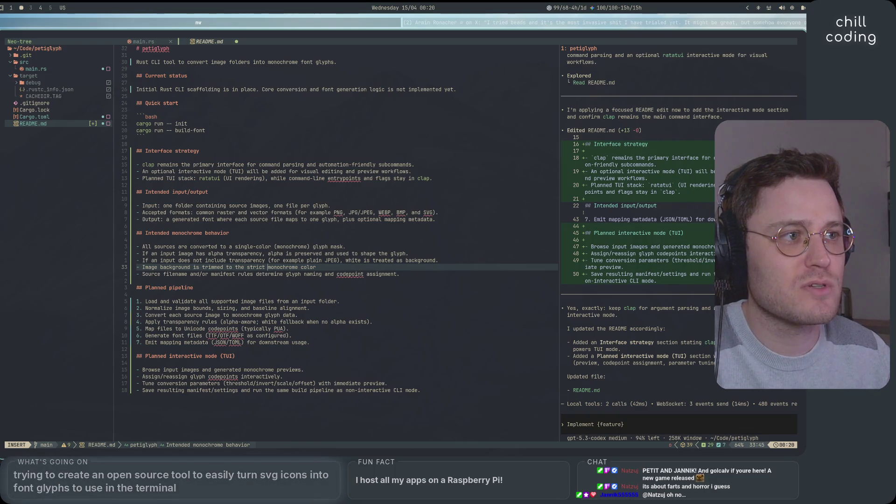
Add parameterized padding and general/per-image padding (CLI and TUI) to the bullet, then switch to the browser
text(, the)
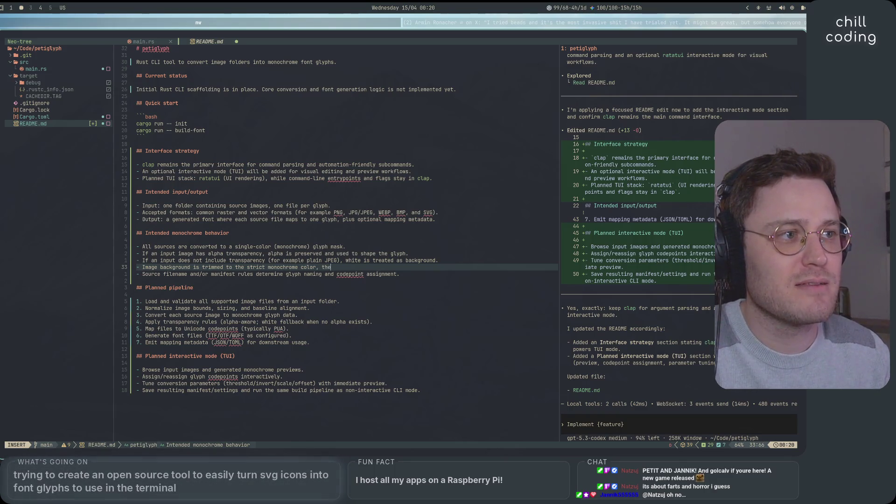
text(n a parame)
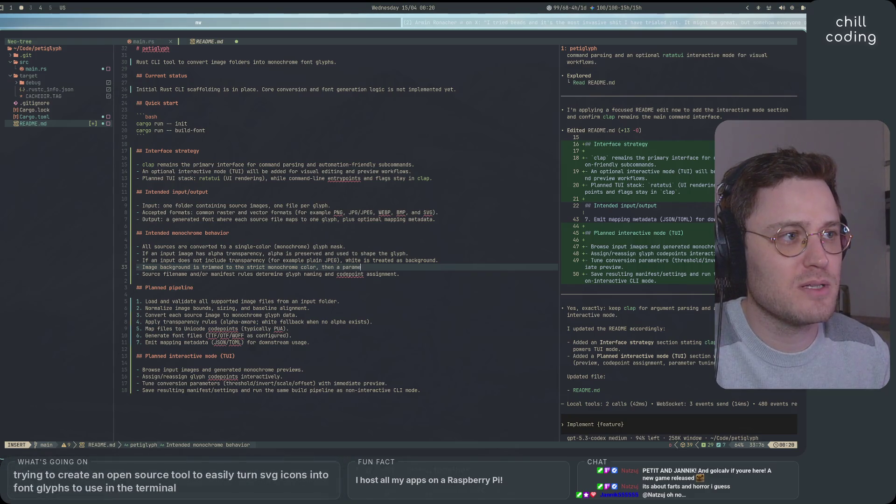
text(terized )
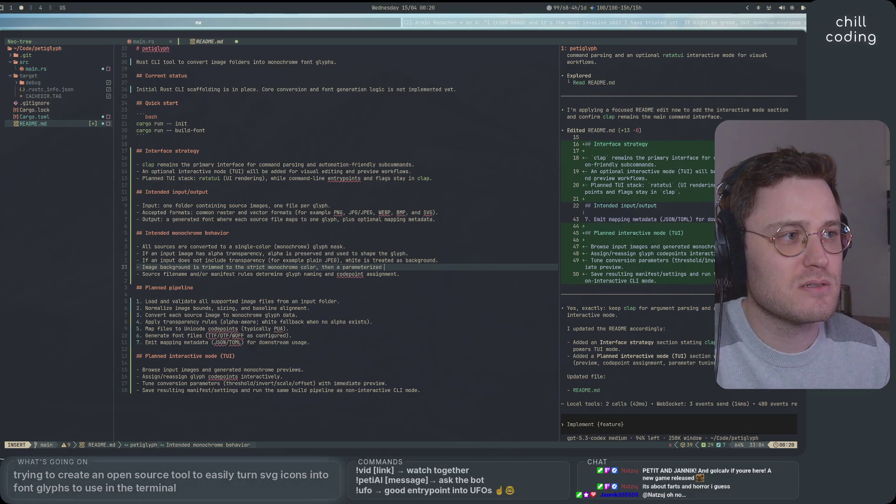
text(padding is )
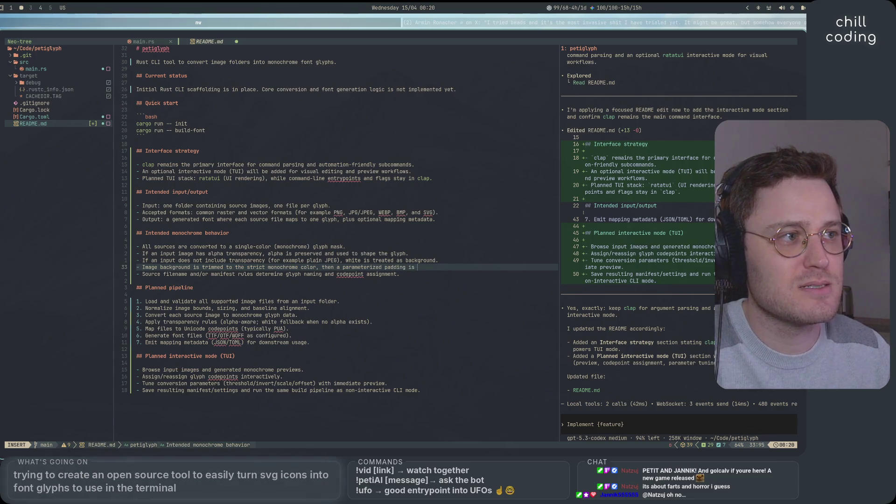
text(added.)
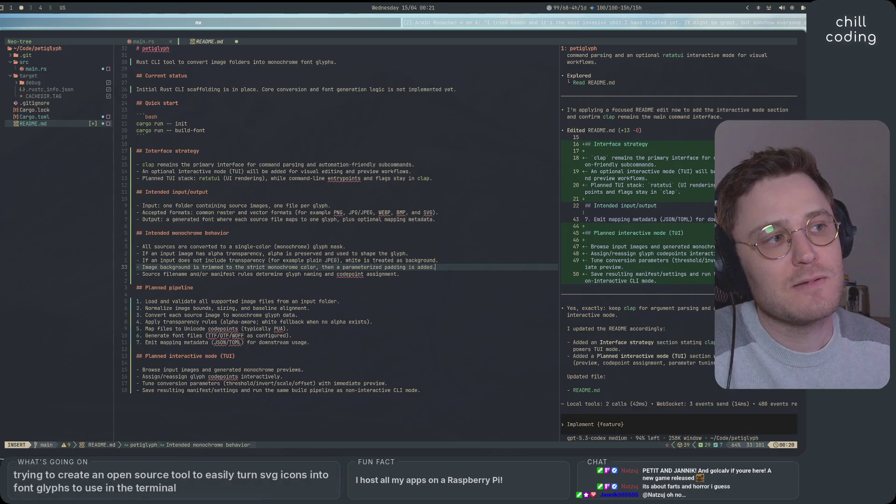
key(BackSpace)
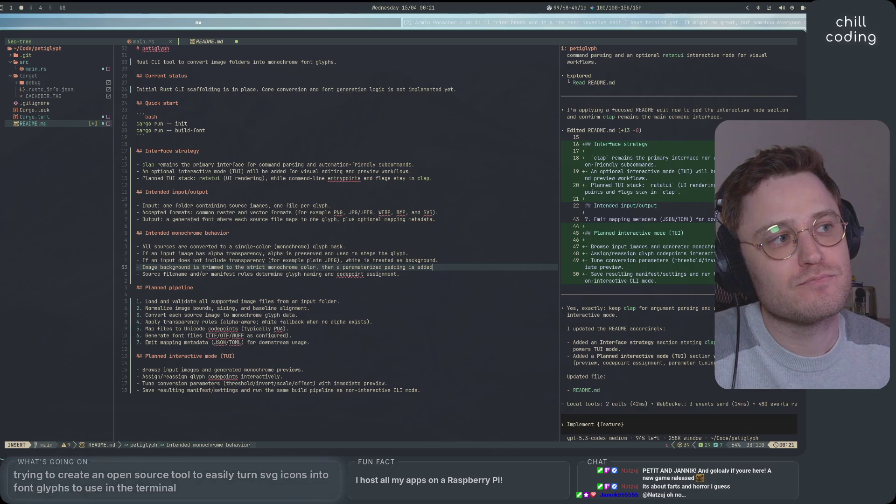
text(. General padd)
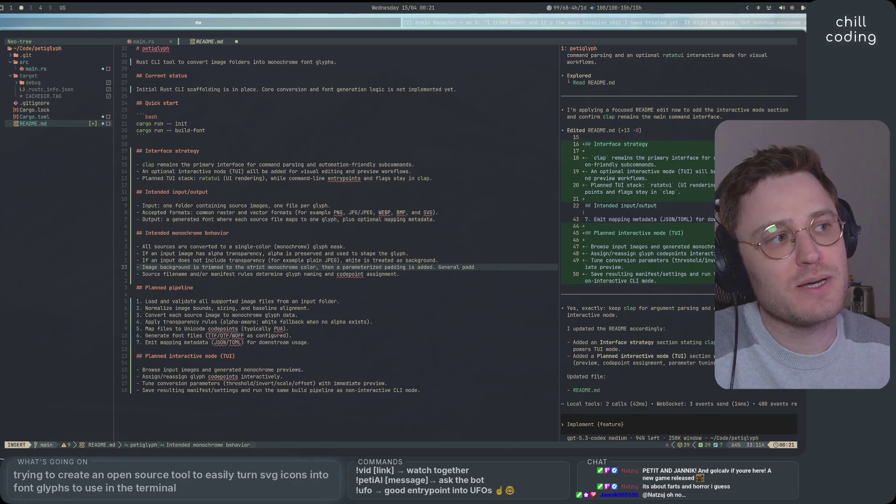
text(ing is )
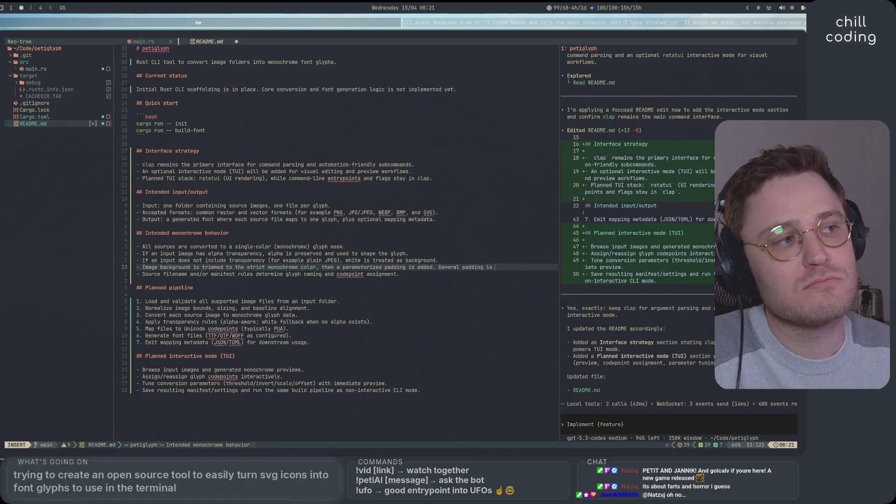
text(possible ()
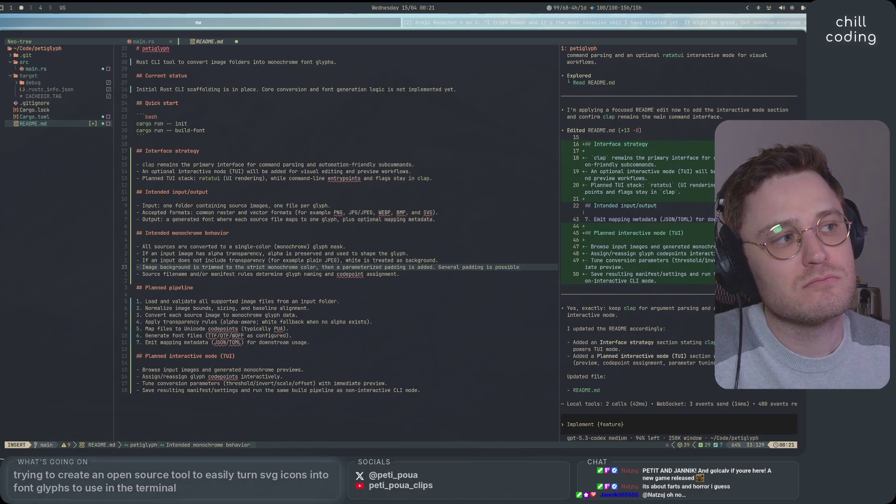
text(CLI an)
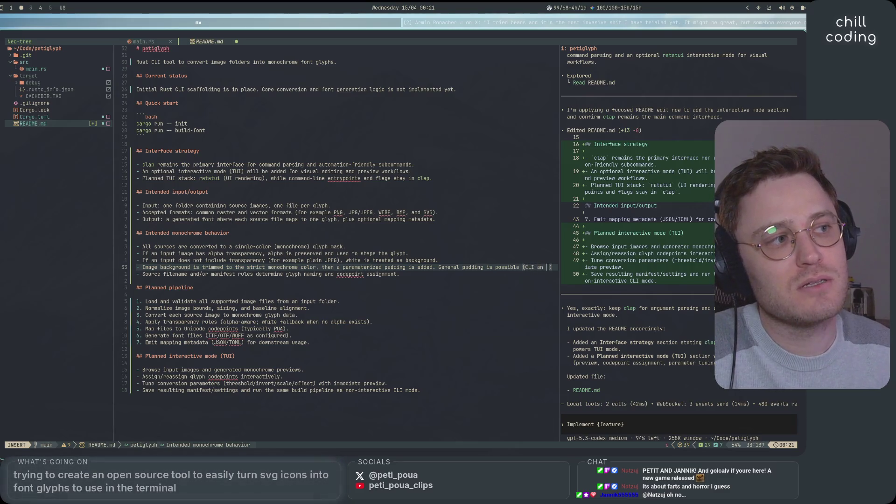
text(d TUI))
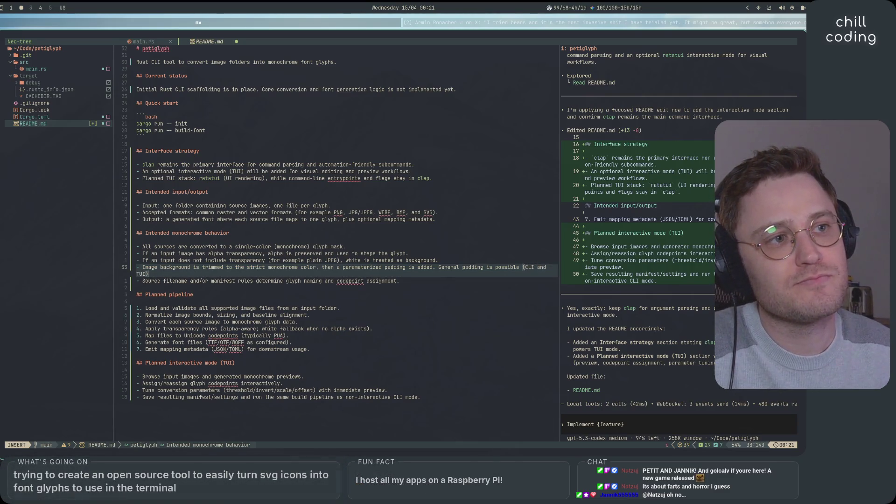
text(, and )
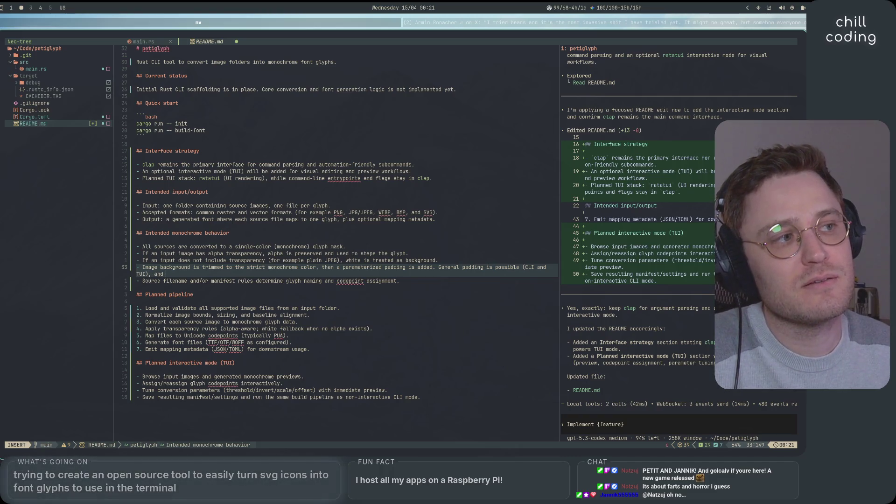
text(per image padding)
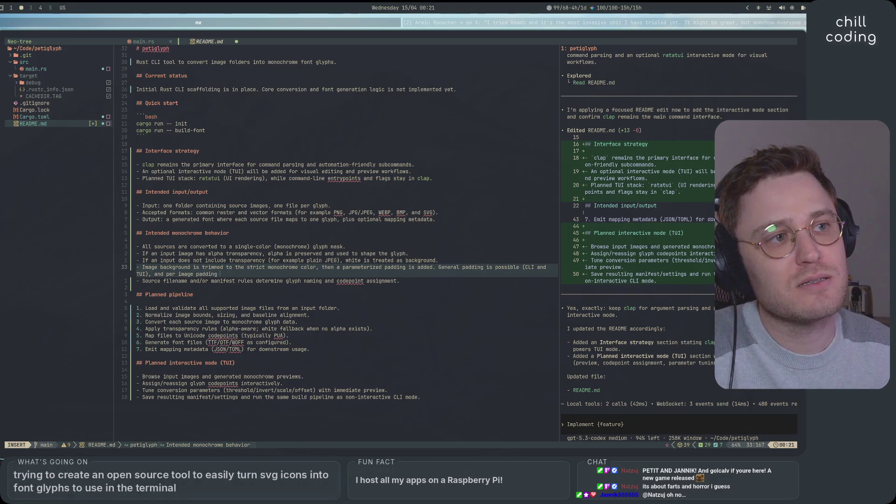
text( can be added i)
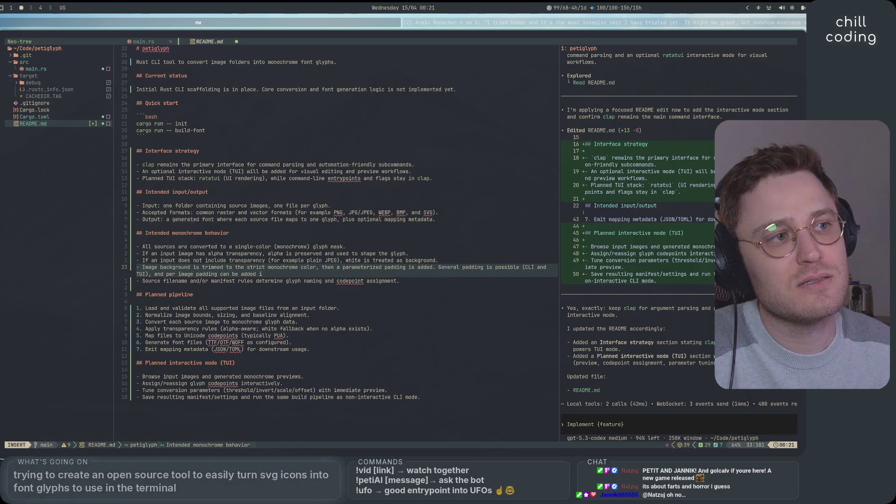
text(n the name o)
text(f the image )
text((f)
text(ind a relevant)
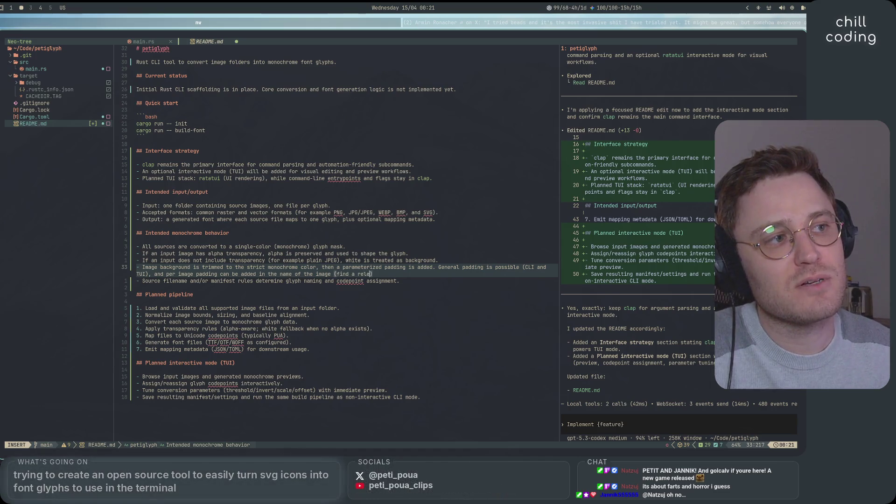
text( pattern).)
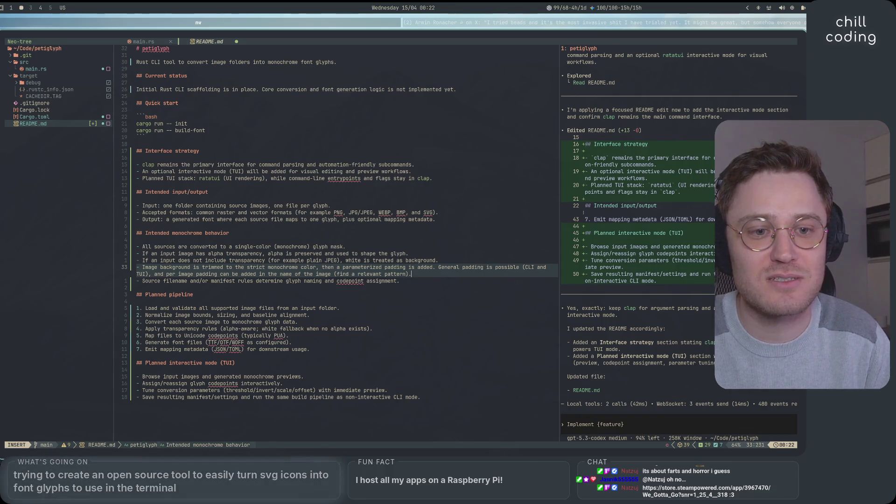
key(super+1)
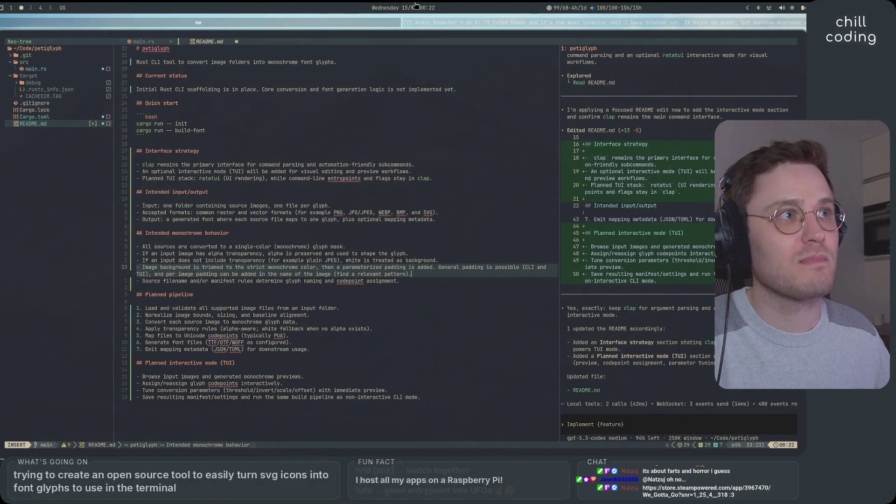
key(super+2)
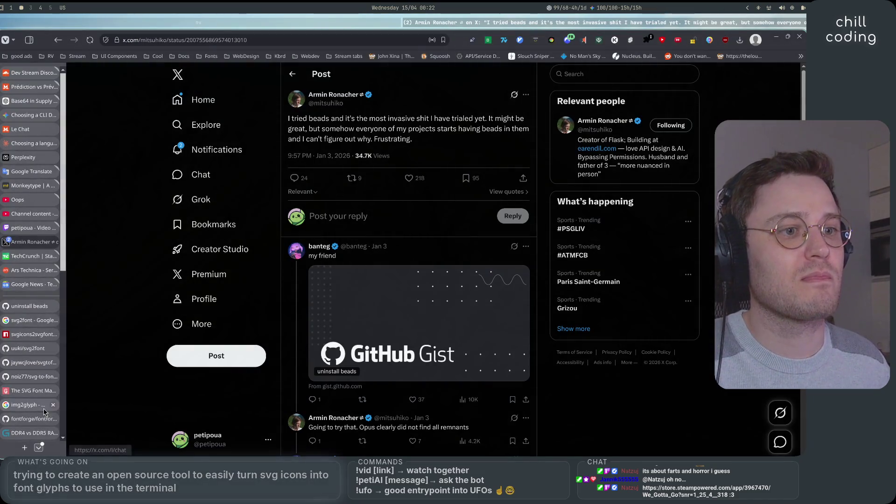
Load the pasted We Gotta Go Steam store link in a new tab and scroll to the trailer
key(ctrl+t)
text(https://store.steampowered.com/app/3967470/We_Gotta_Go?snr=1_25_4__318)
key(Return)
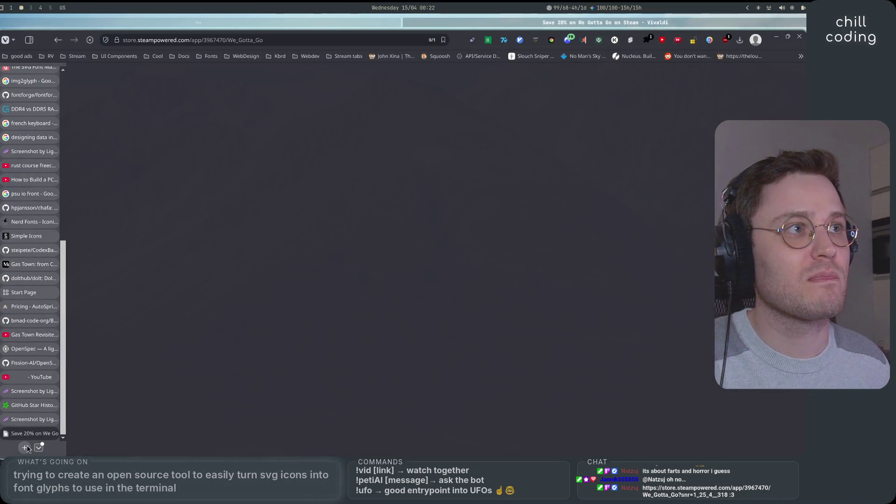
scroll(342, 294, down, 3)
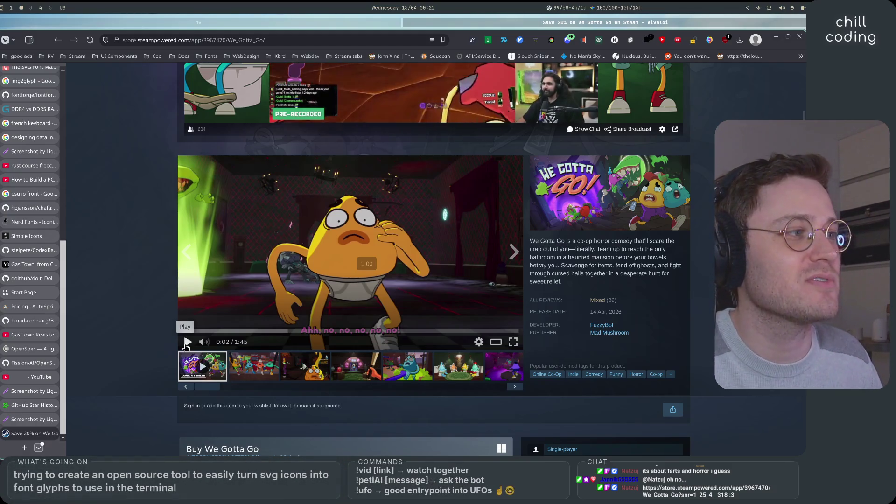
Watch the We Gotta Go trailer through, then jump to its Mixed customer reviews
click(187, 342)
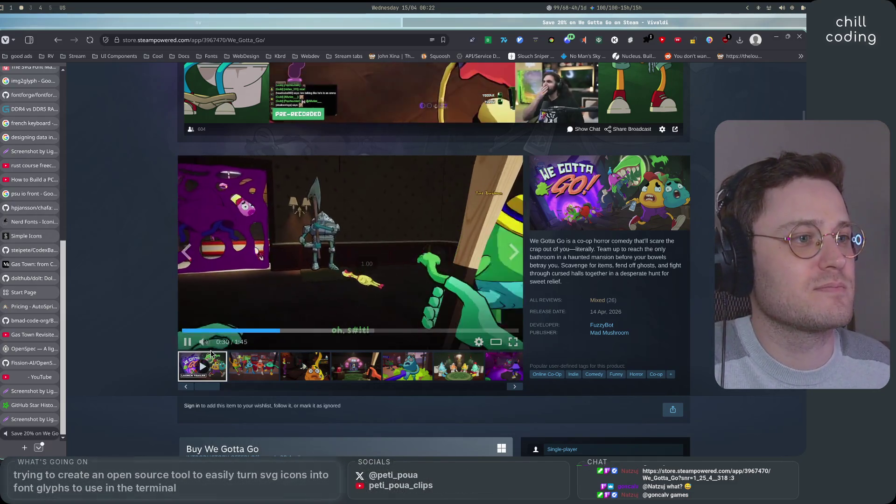
mouse_move(228, 344)
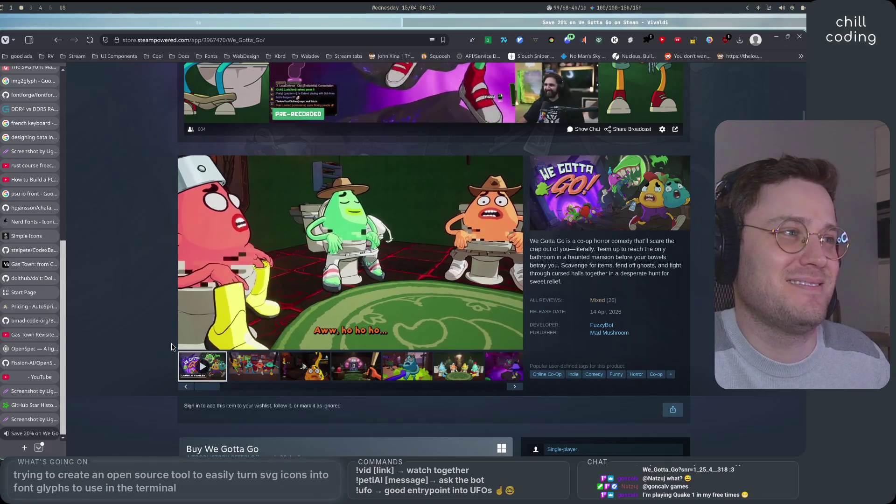
mouse_move(187, 344)
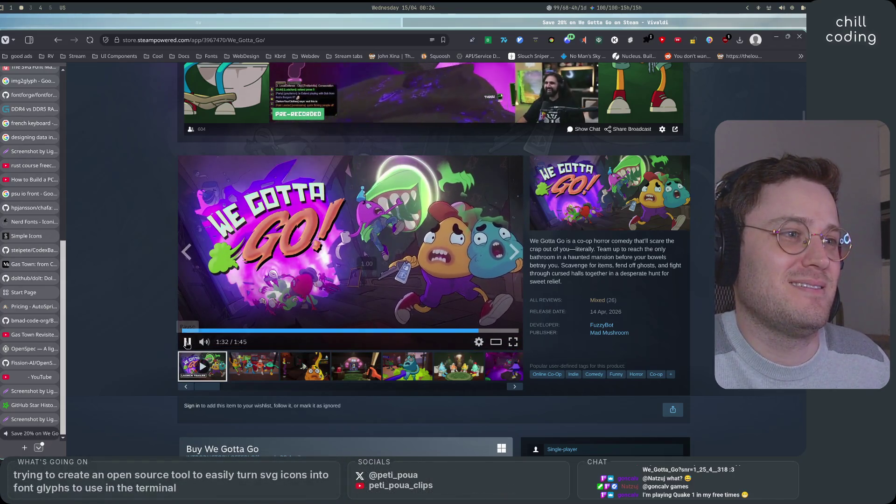
click(602, 301)
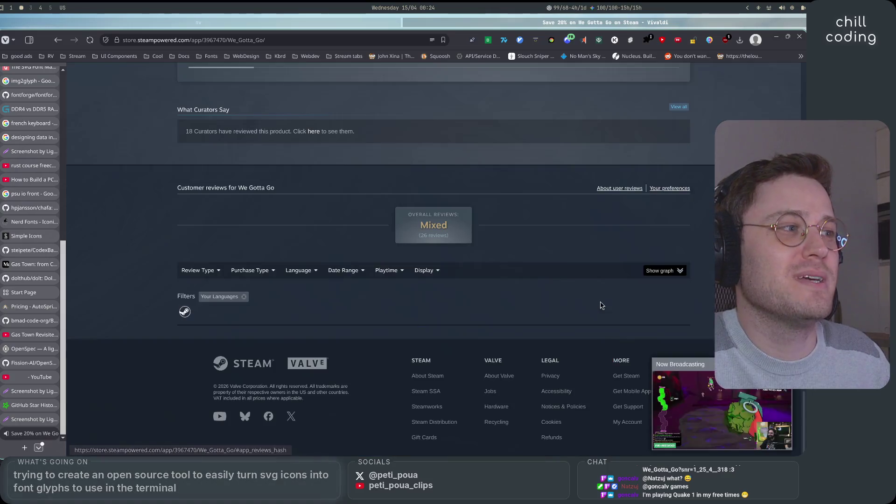
scroll(406, 292, down, 8)
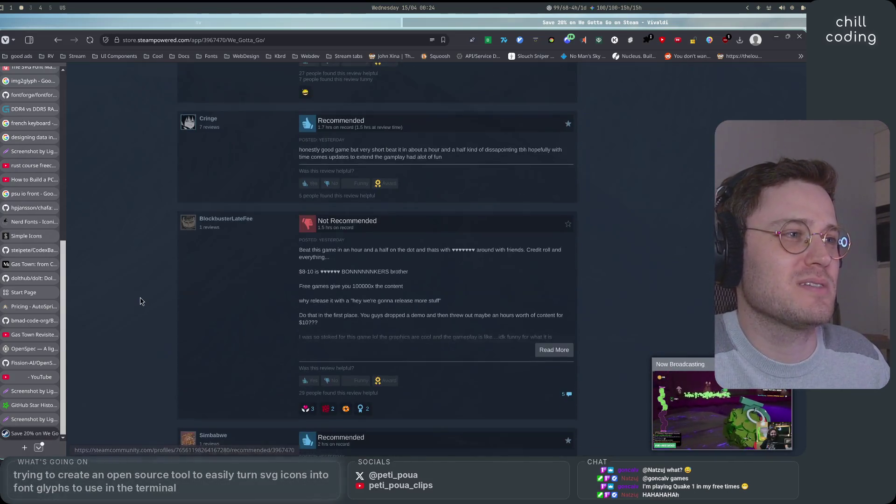
scroll(142, 301, down, 10)
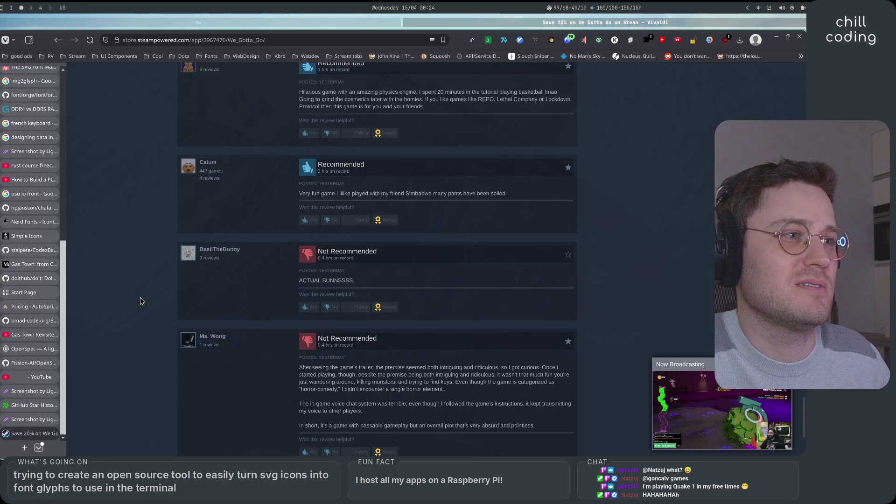
scroll(142, 301, down, 3)
drag(299, 179, 356, 180)
click(219, 178)
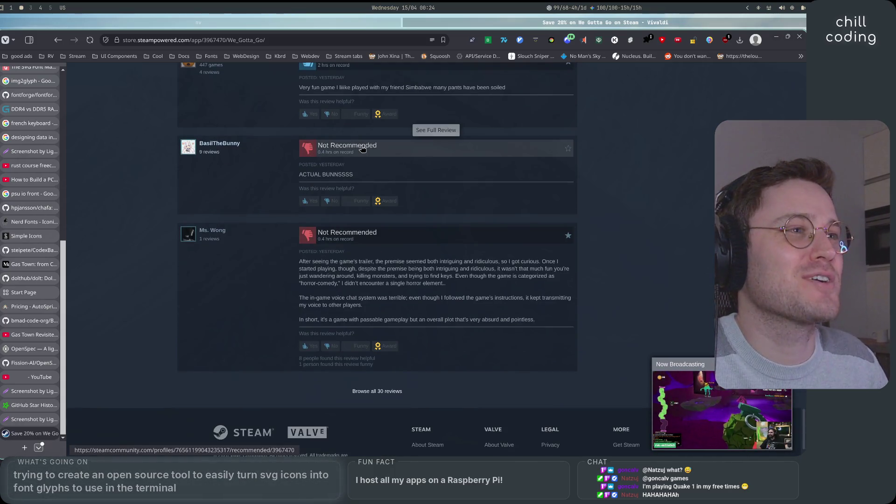
drag(317, 143, 369, 181)
click(368, 180)
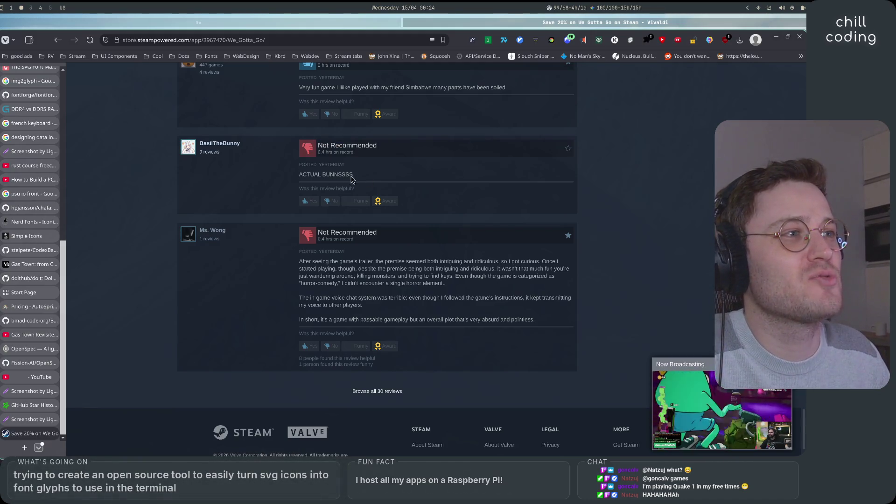
triple_click(353, 180)
click(183, 295)
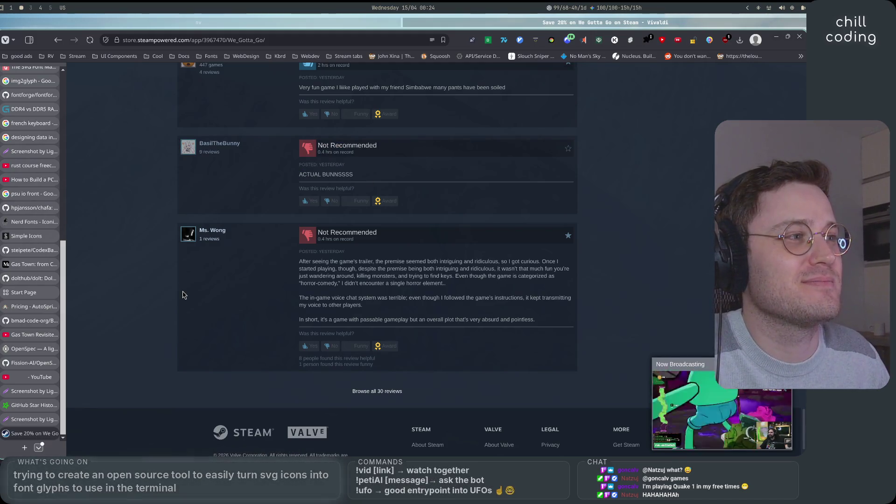
mouse_move(312, 276)
mouse_down()
mouse_move(498, 279)
mouse_move(550, 269)
mouse_up()
mouse_move(416, 276)
mouse_down()
mouse_move(532, 276)
mouse_move(322, 284)
mouse_move(429, 285)
mouse_move(340, 297)
mouse_move(400, 298)
mouse_move(336, 243)
mouse_move(418, 294)
mouse_move(379, 294)
mouse_up()
click(325, 290)
drag(325, 290, 457, 287)
click(365, 299)
mouse_move(292, 304)
mouse_down()
mouse_move(533, 298)
mouse_move(369, 319)
mouse_move(427, 317)
mouse_up()
click(416, 297)
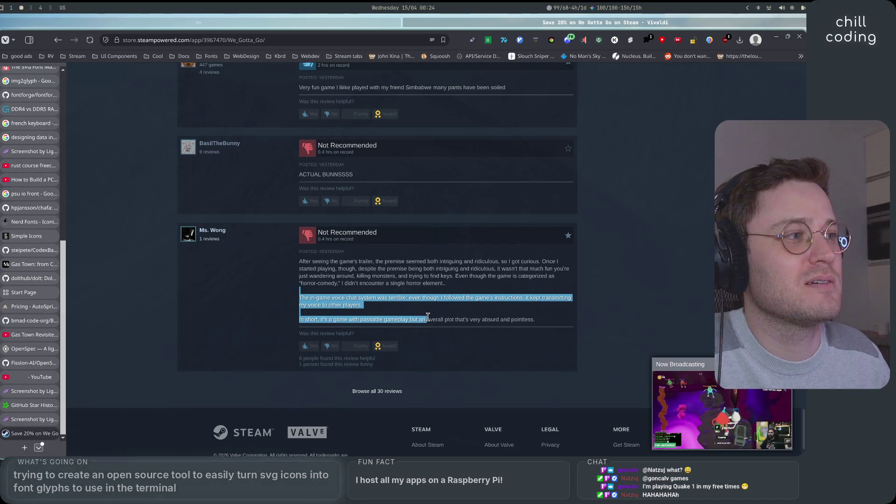
click(491, 316)
mouse_move(497, 269)
mouse_down()
mouse_move(573, 275)
mouse_move(322, 275)
mouse_move(413, 276)
mouse_up()
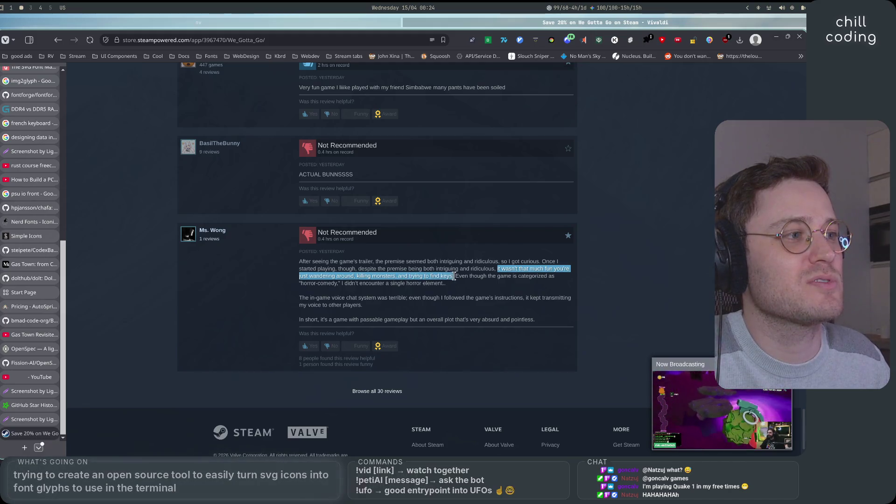
drag(304, 319, 549, 324)
click(548, 324)
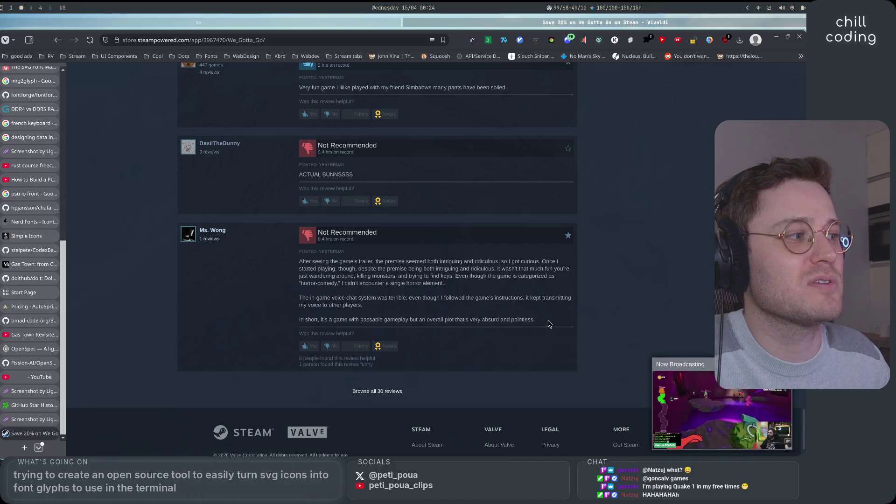
scroll(523, 360, up, 10)
scroll(523, 361, up, 15)
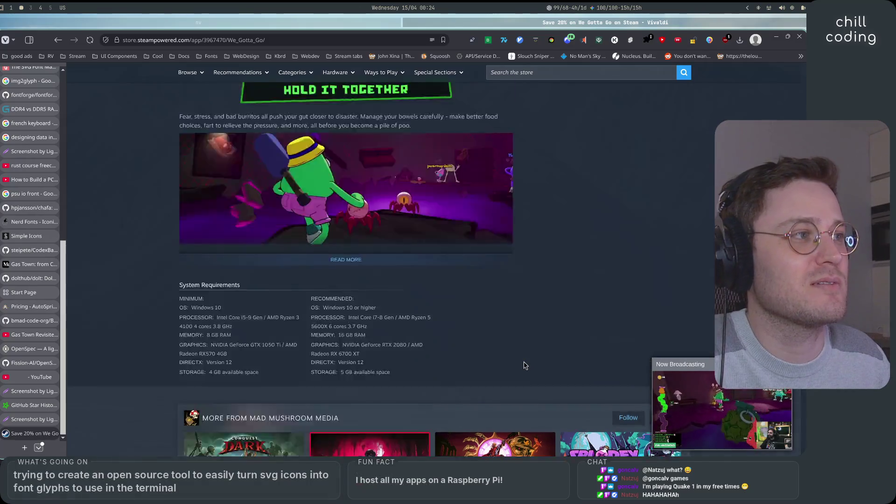
scroll(525, 365, down, 20)
scroll(524, 364, up, 6)
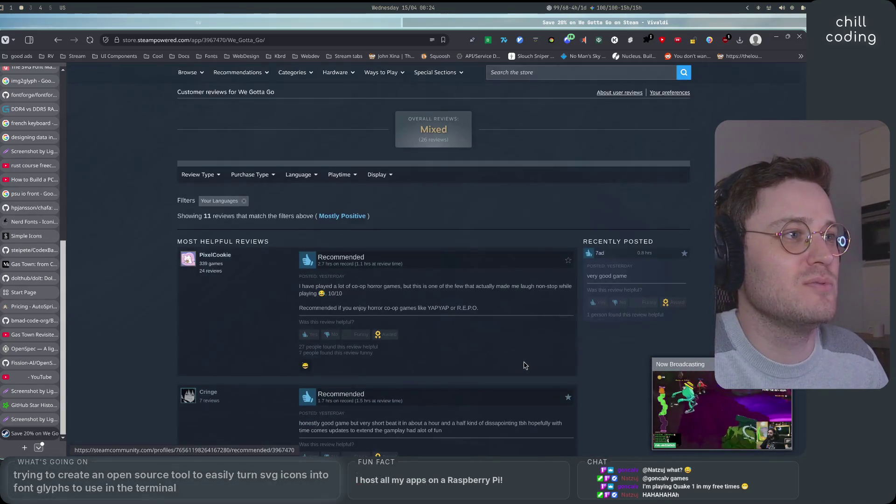
scroll(514, 350, down, 3)
mouse_move(391, 172)
mouse_down()
mouse_move(565, 174)
mouse_move(326, 186)
mouse_move(353, 192)
mouse_up()
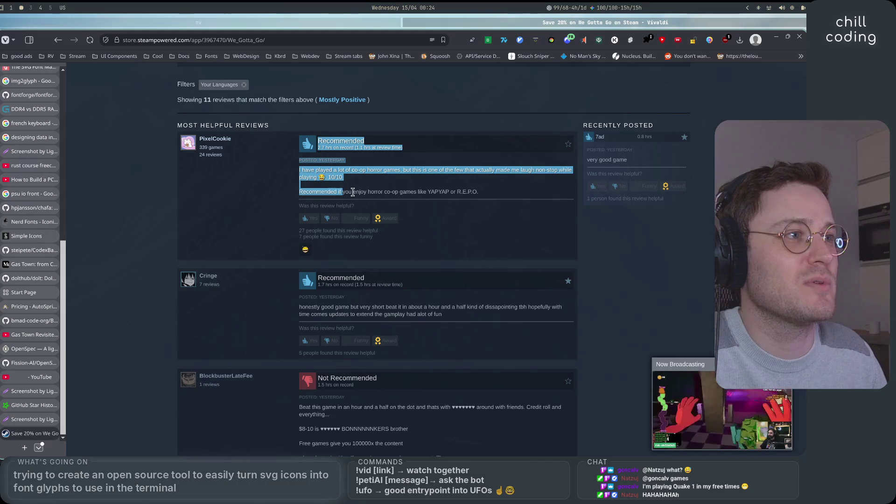
drag(488, 194, 452, 192)
drag(328, 190, 311, 192)
scroll(269, 237, down, 2)
scroll(265, 255, down, 4)
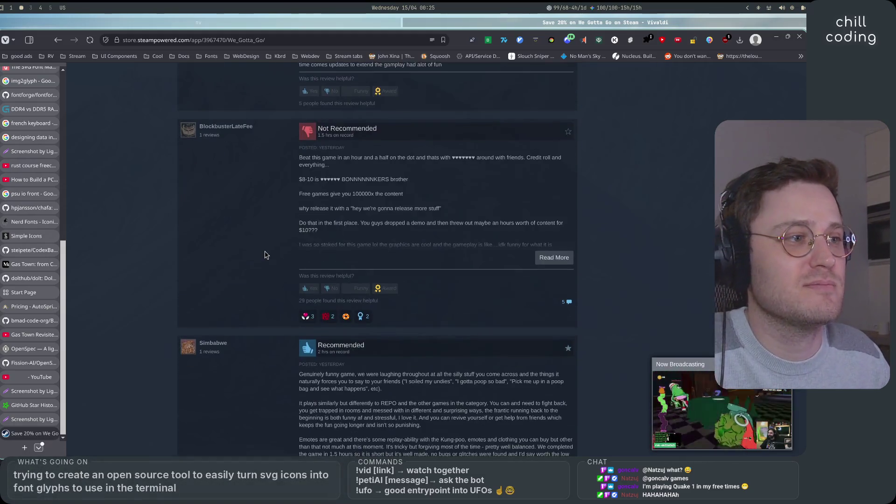
scroll(271, 250, up, 10)
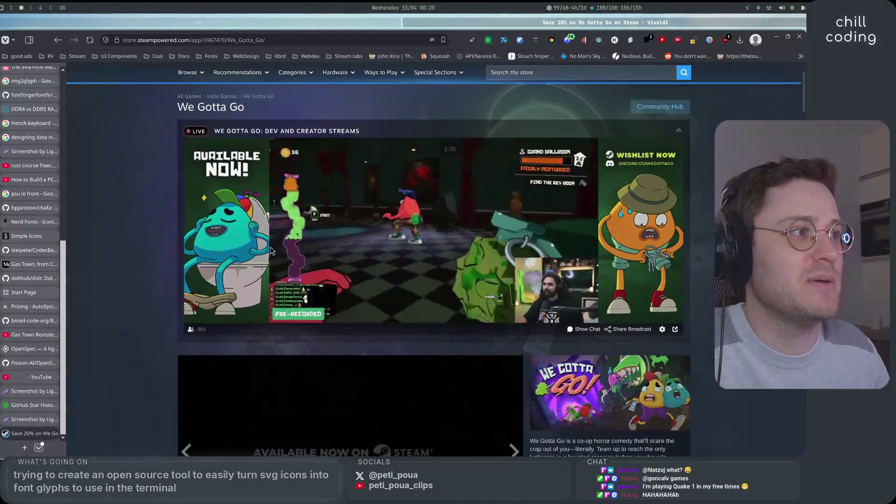
scroll(610, 175, down, 5)
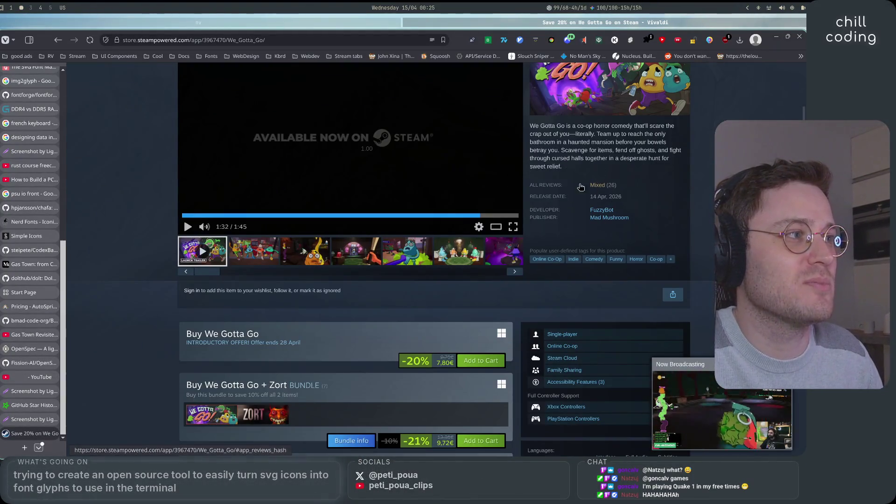
click(54, 434)
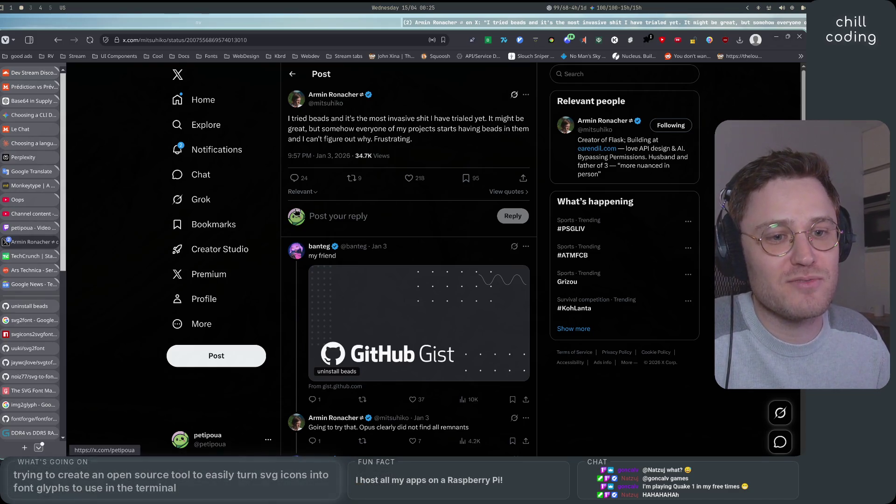
Search Google for 'Quake 1' in a new tab
click(21, 449)
text(Quake )
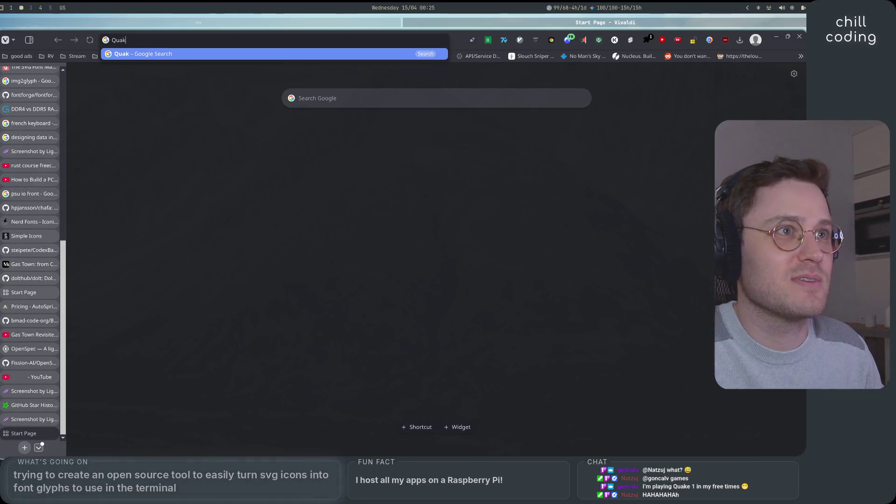
text(1)
key(Return)
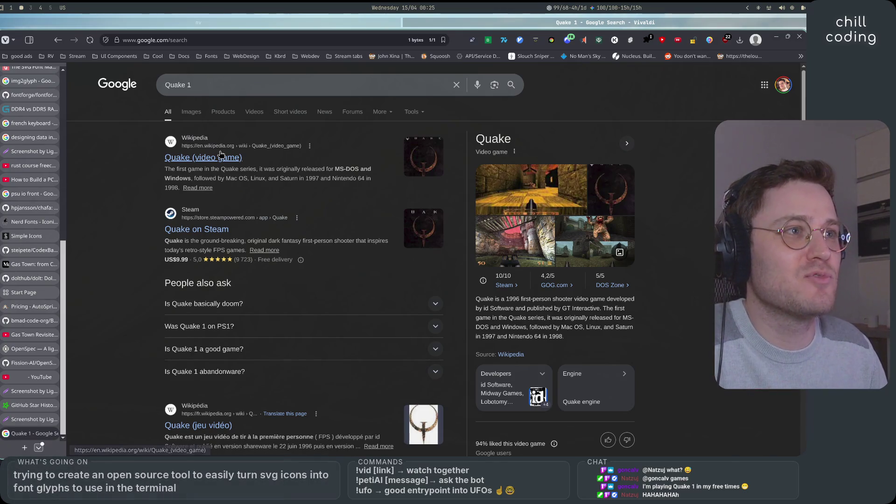
Browse the Quake 1 image results, previewing Humble Bundle, YouTube, Medium, Reddit and Wikipedia images
click(191, 112)
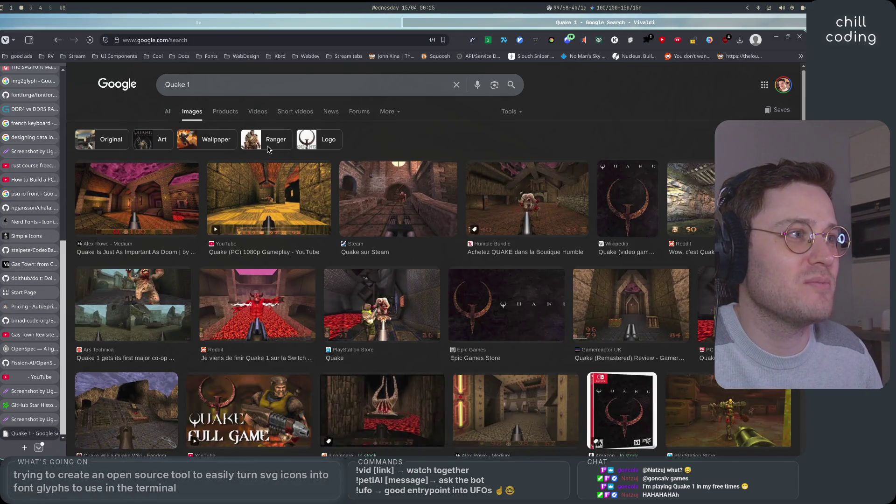
click(511, 223)
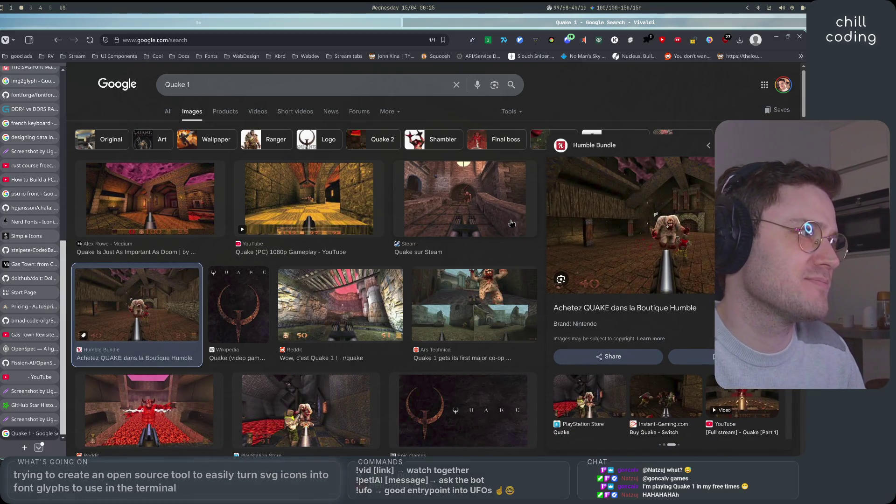
click(355, 208)
click(185, 197)
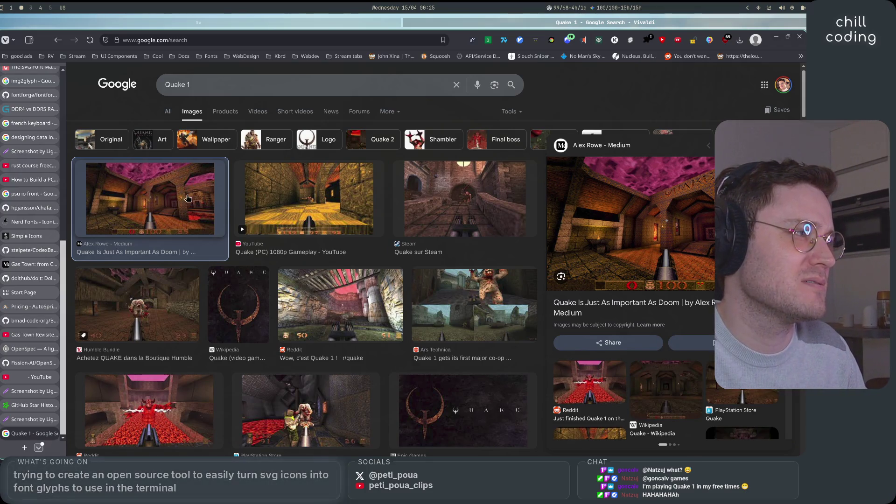
click(299, 200)
click(327, 309)
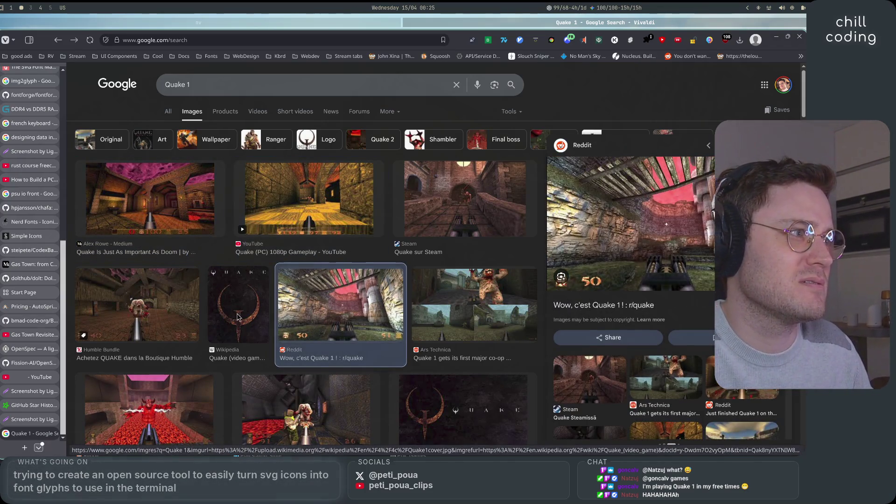
click(237, 318)
click(147, 327)
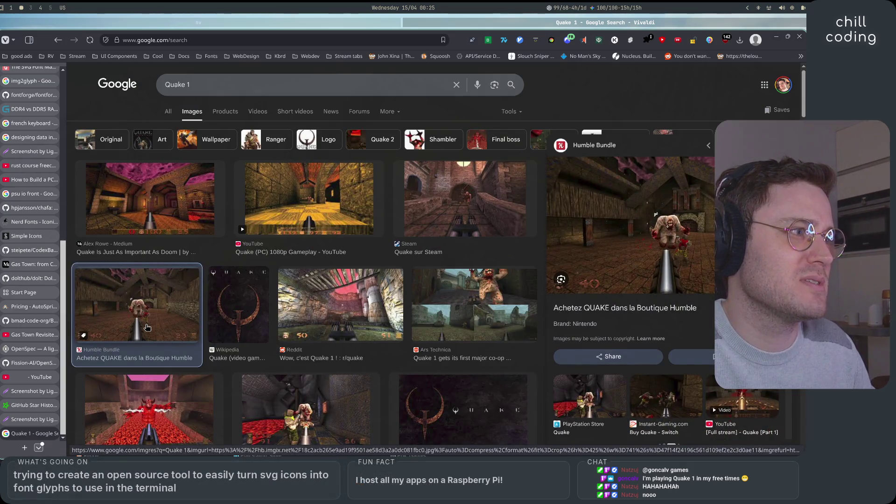
Open the 'Quake 1 | An Extensive Retrospective' video from the video results and pause it
click(257, 112)
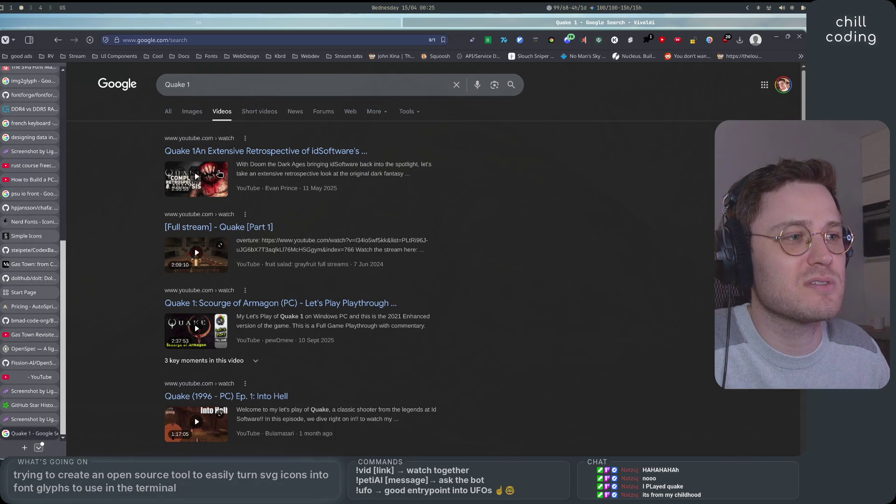
click(219, 173)
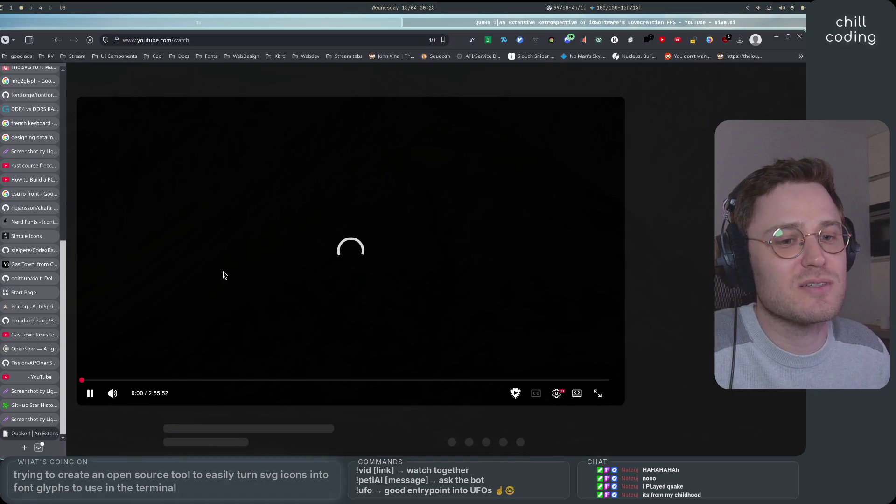
click(223, 258)
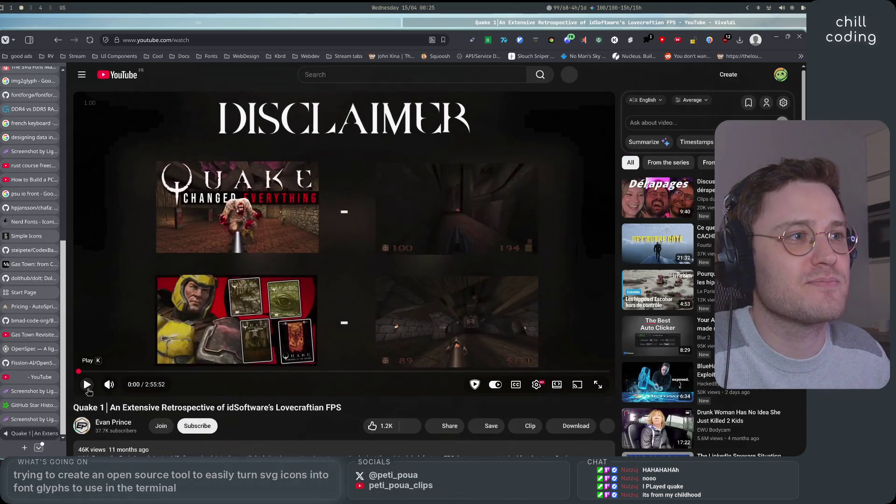
Seek the Quake retrospective past 30:49 to 59:14, play it, and pause at 59:25
click(172, 371)
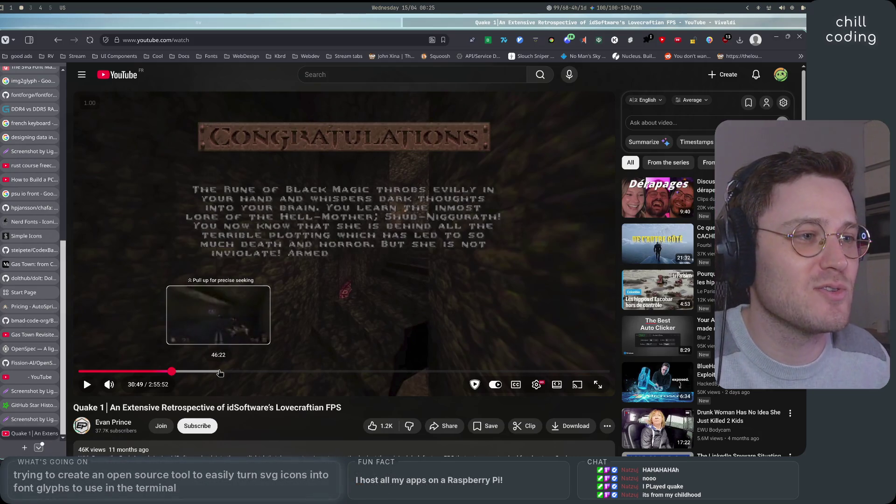
drag(220, 372, 260, 374)
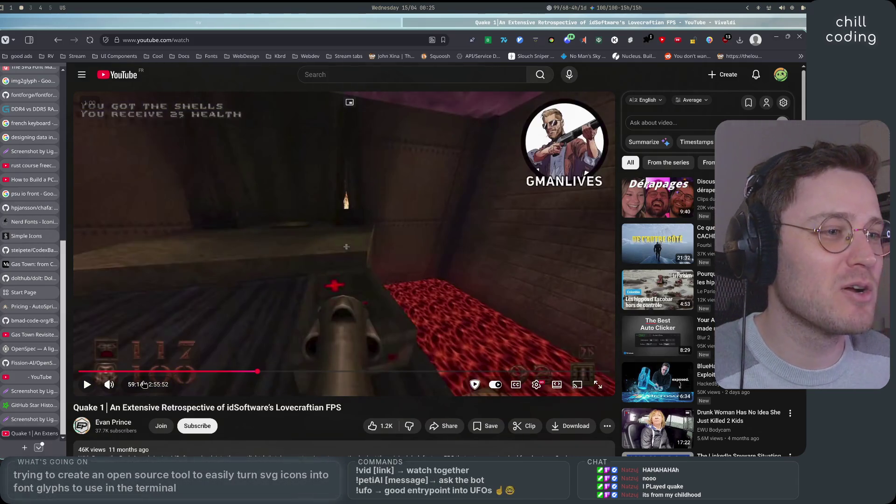
click(88, 385)
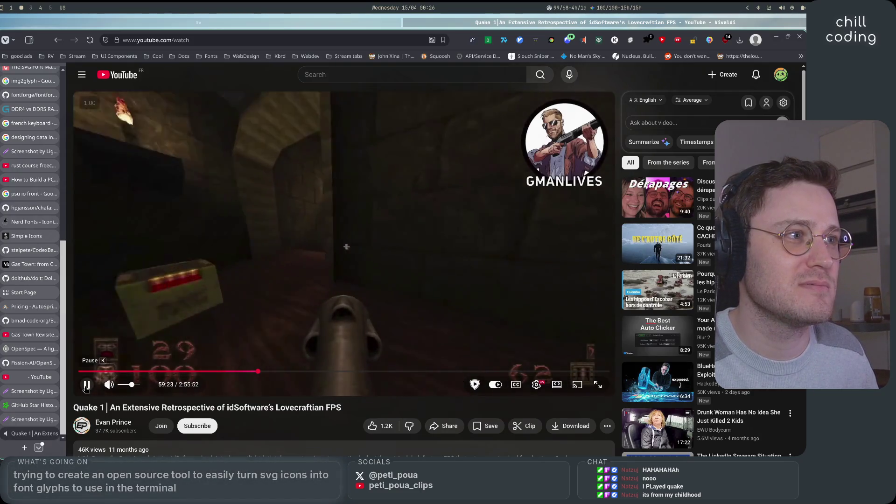
click(87, 386)
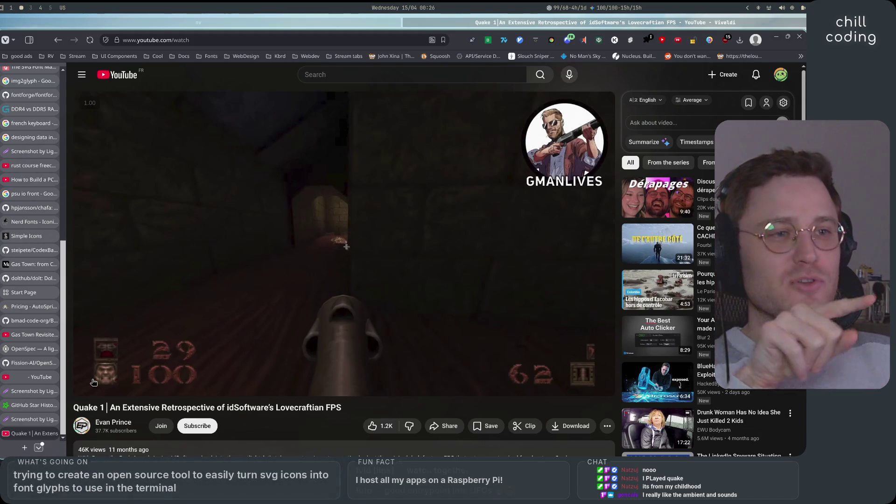
scroll(275, 405, down, 3)
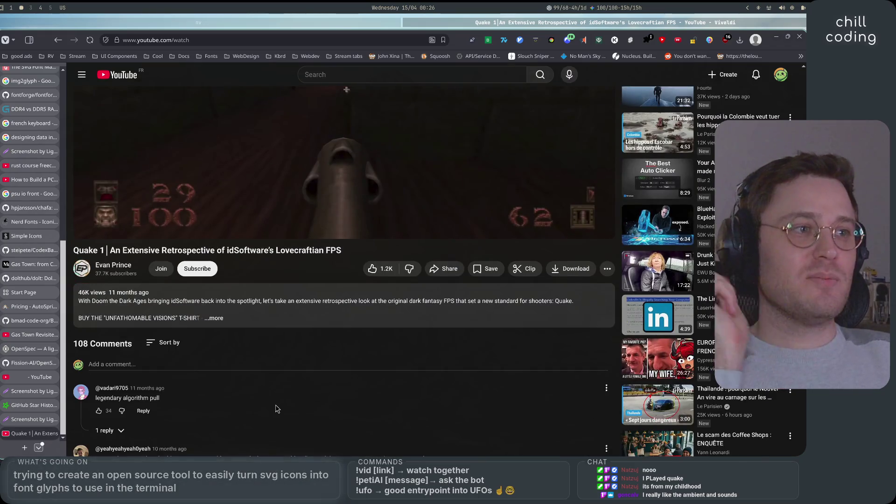
click(25, 448)
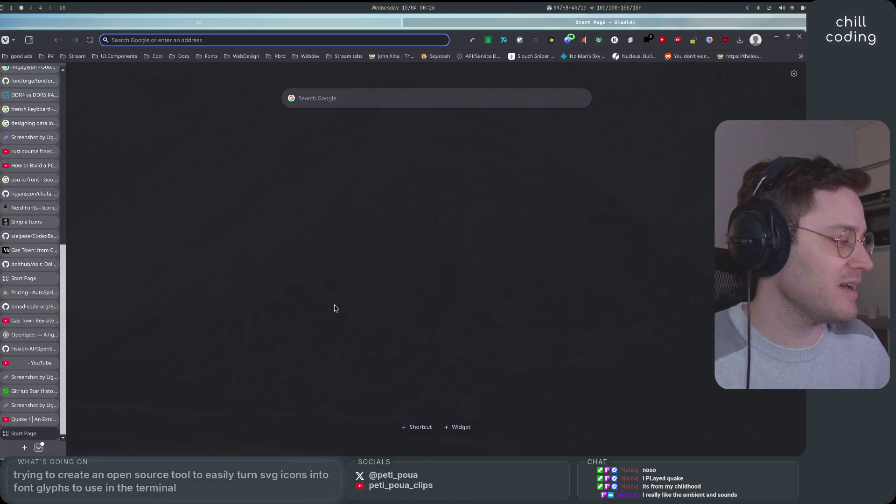
Search Google for 'mdk' and preview the Abandonware France MDK screenshot in image results
text(mdk)
key(Return)
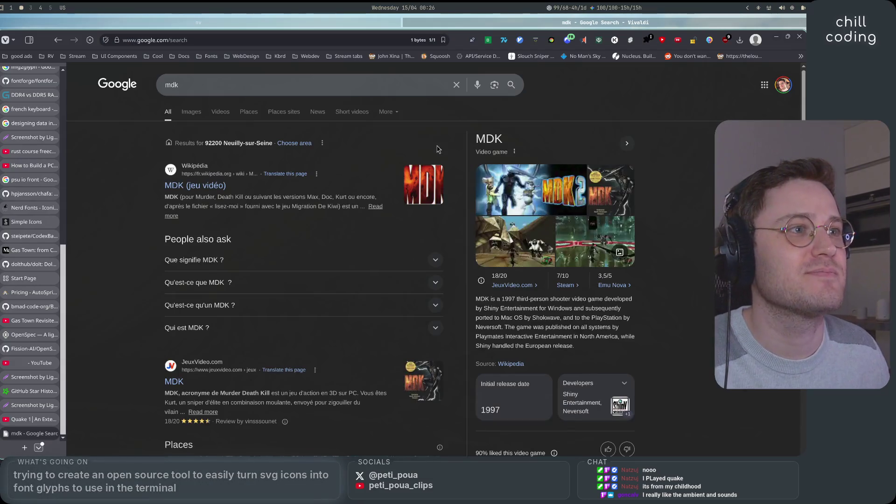
click(191, 112)
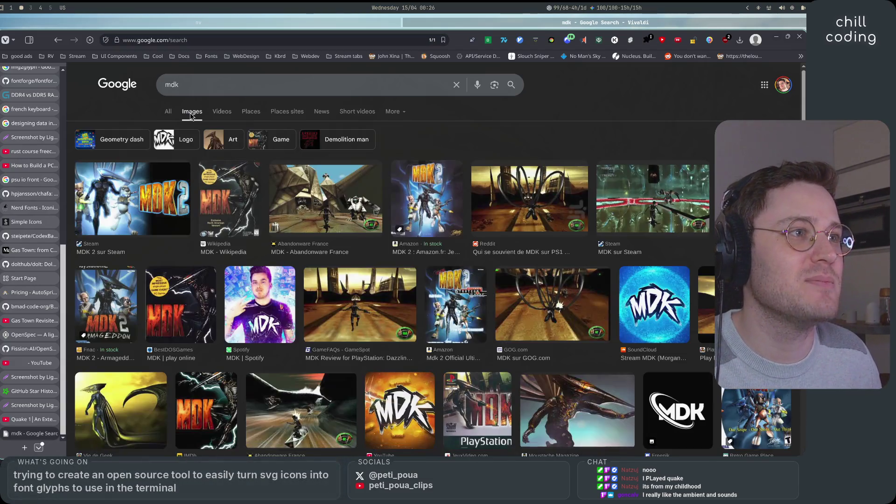
click(301, 182)
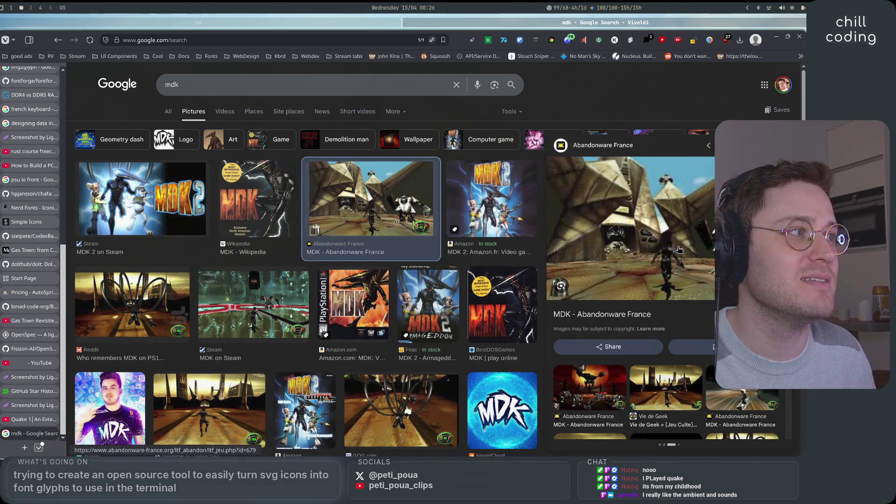
Check the mdk video results, visiting the MDK YouTube channel and coming back
click(224, 112)
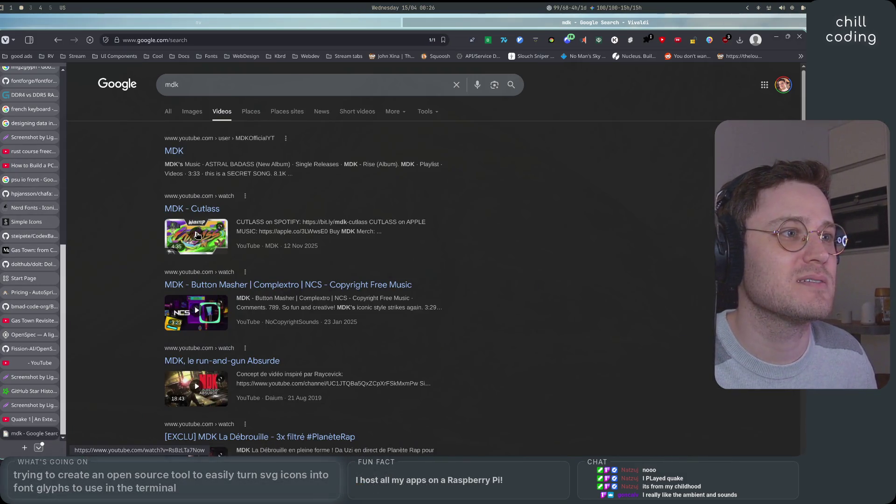
click(178, 154)
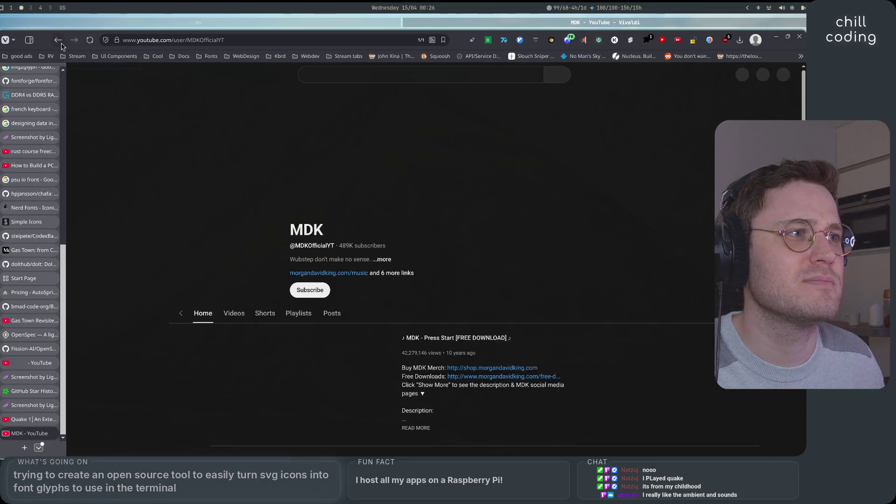
click(58, 40)
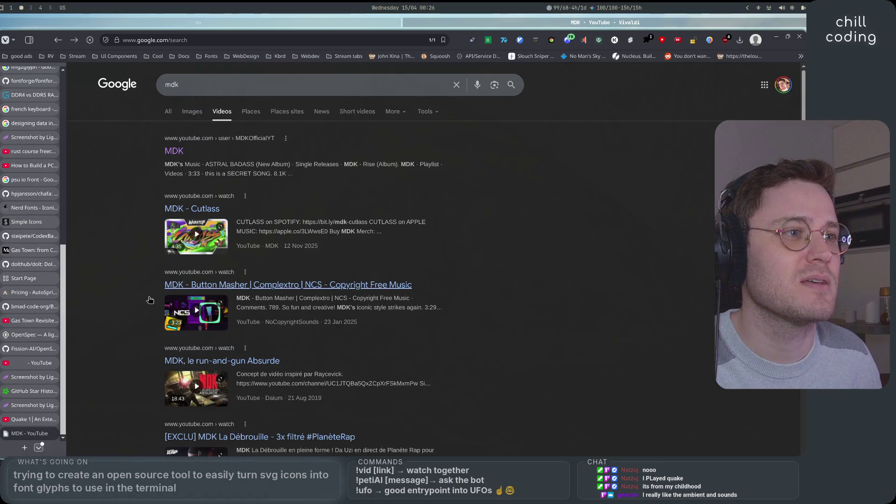
scroll(150, 299, down, 3)
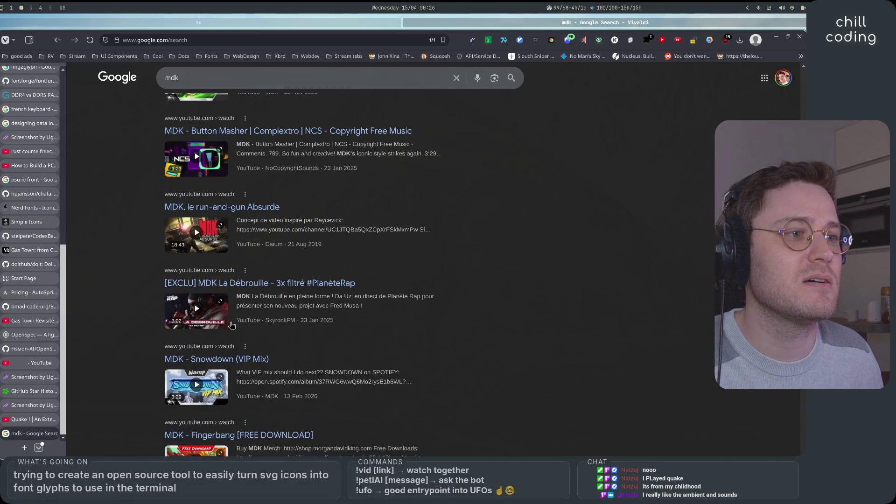
scroll(231, 325, down, 5)
scroll(224, 280, up, 10)
Refine the query to 'mdk game' and play the MDK 1997 Retro Gaming video
click(222, 83)
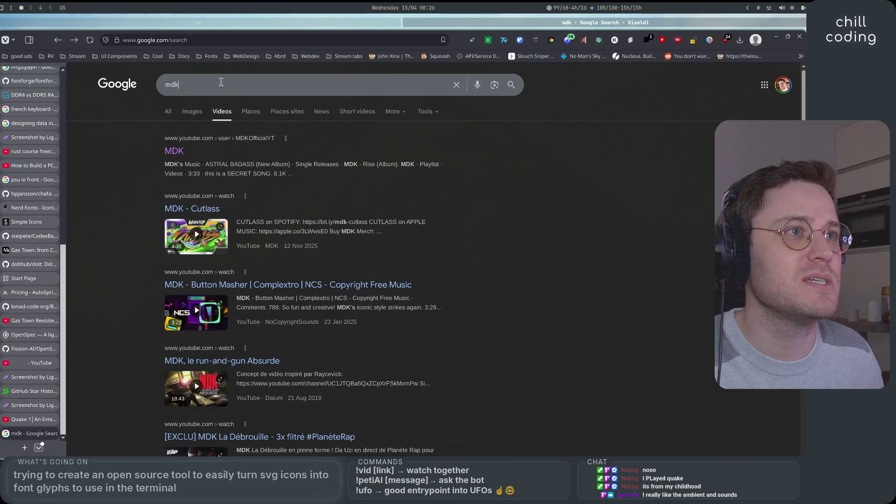
text( game)
key(Return)
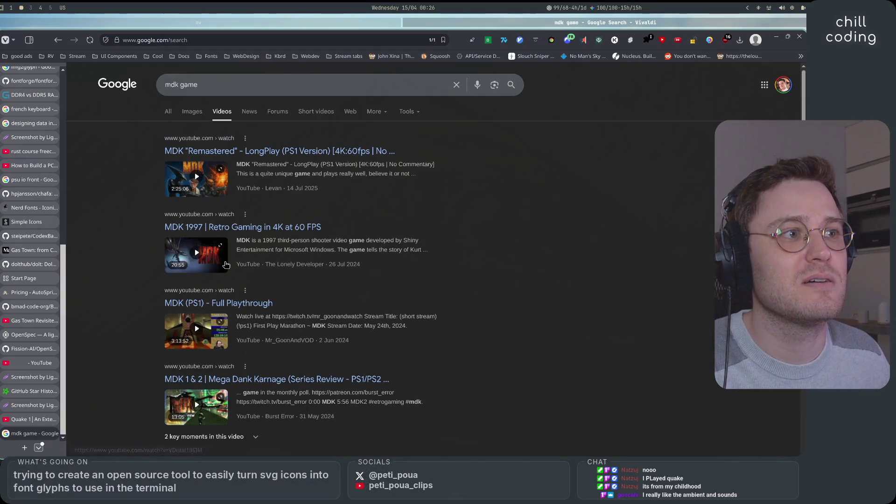
click(212, 268)
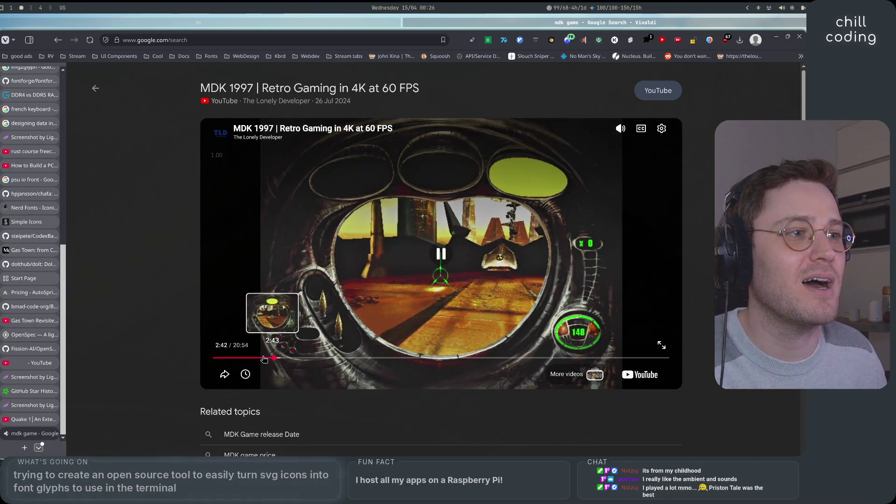
Seek the MDK 1997 video from 1:23 to about four minutes, lower its volume, and go fullscreen
click(245, 358)
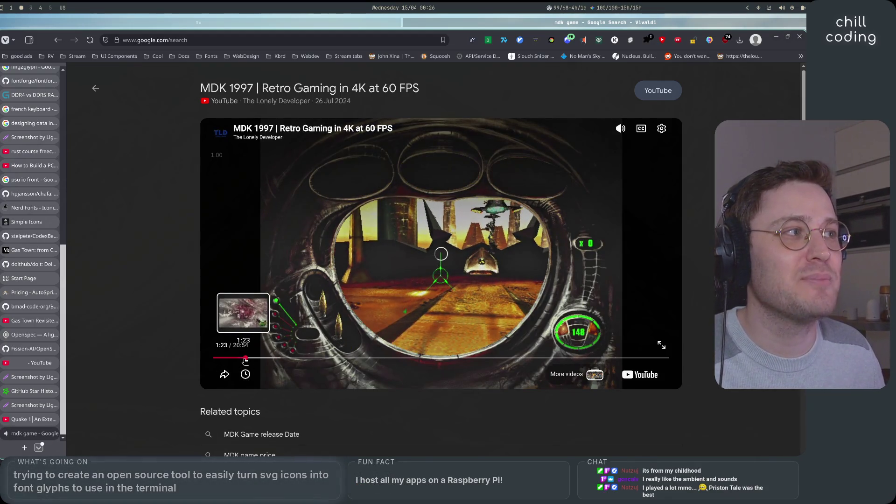
drag(621, 158, 626, 201)
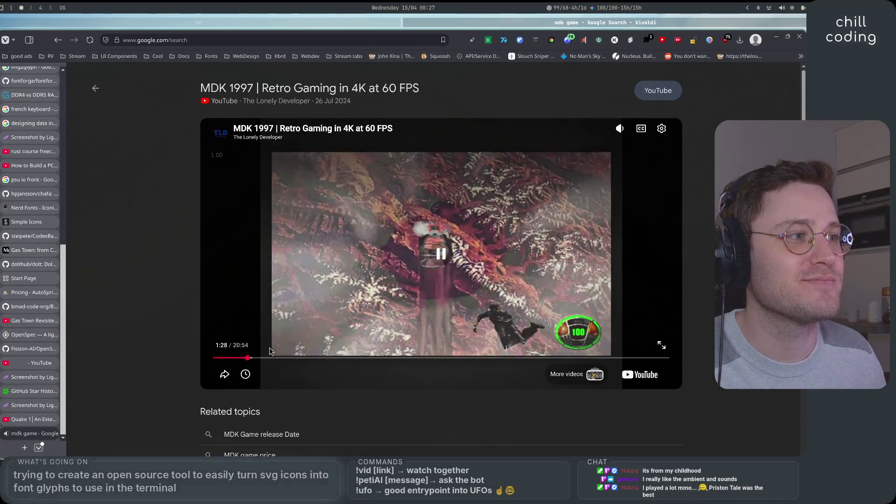
click(270, 358)
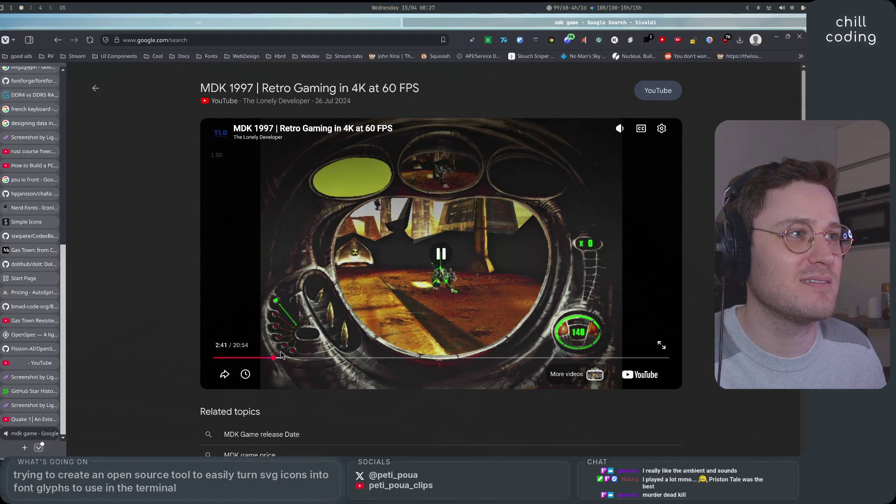
click(301, 357)
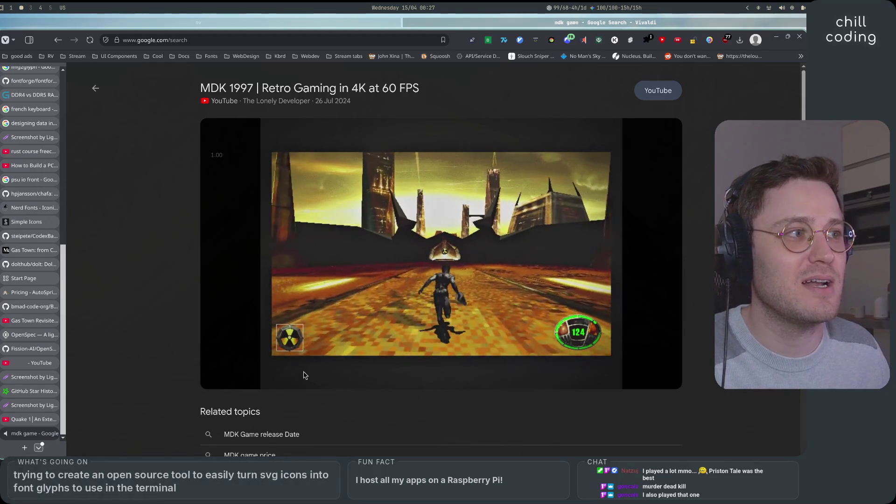
mouse_move(306, 372)
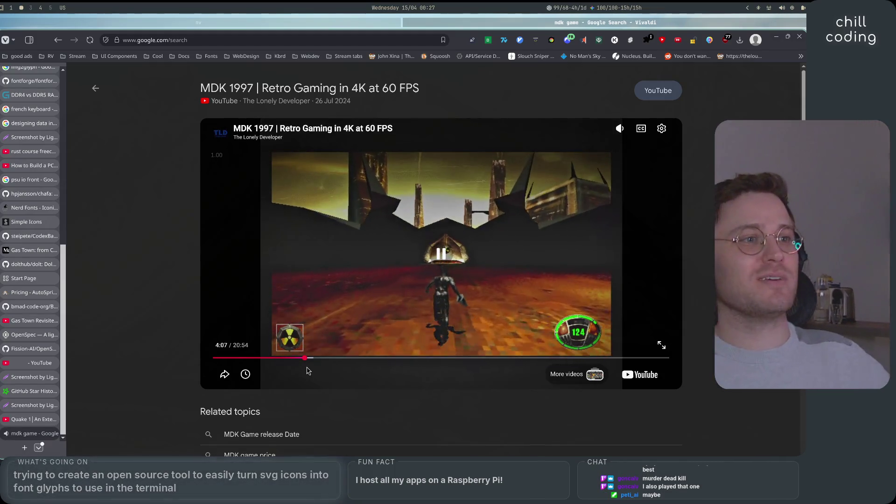
double_click(447, 279)
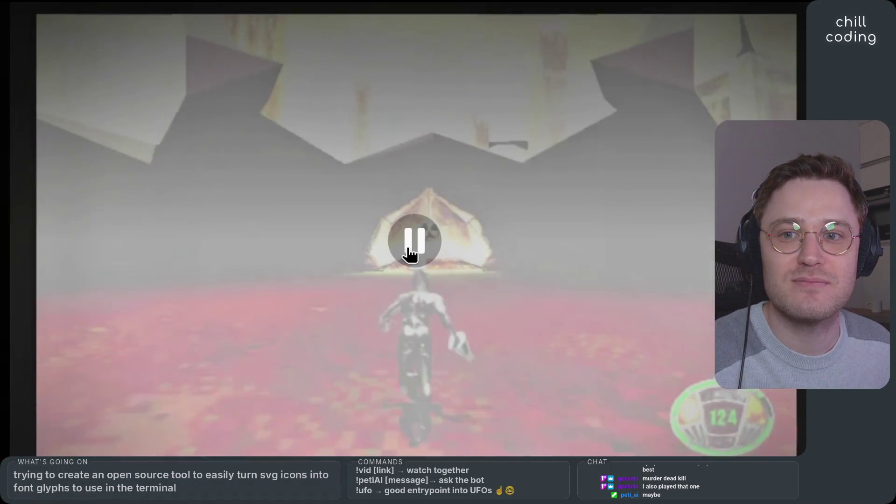
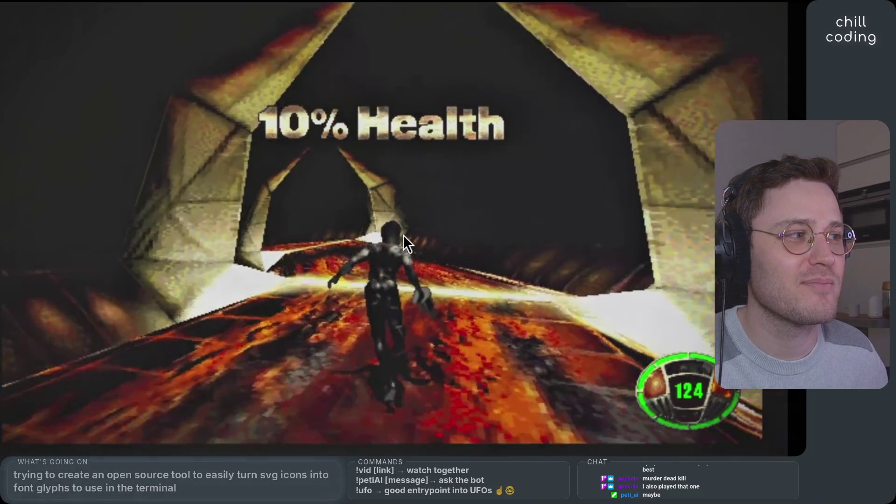
Exit the fullscreen Quake retrospective video and open a new blank Start Page tab
click(347, 231)
scroll(346, 231, down, 10)
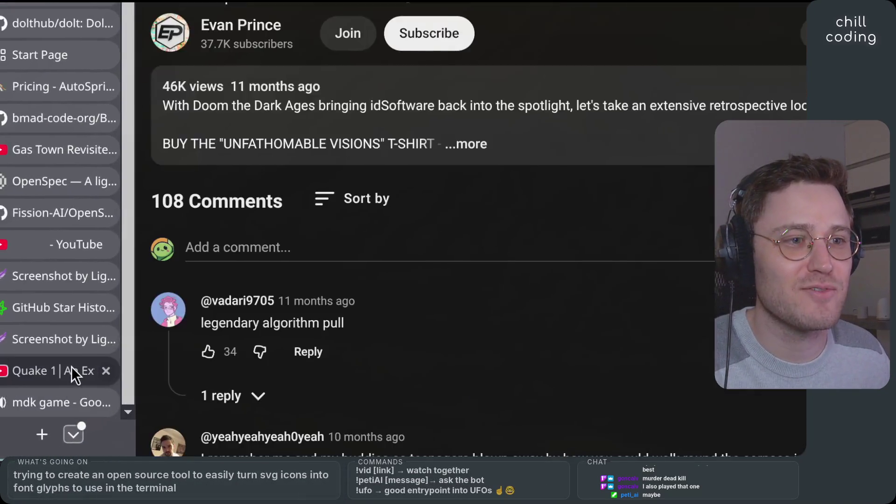
key(alt+Tab)
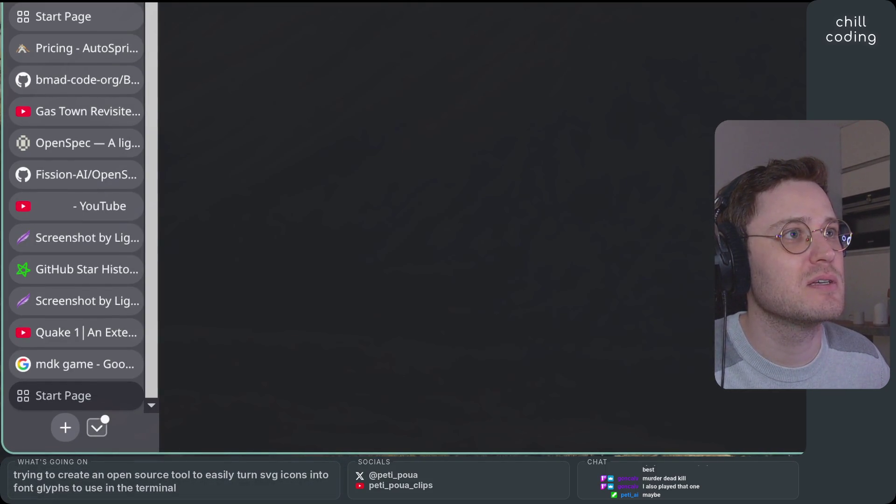
Search Google for 'murder dead kill game' and scroll to the MDK images and Wikipedia result
key(Return)
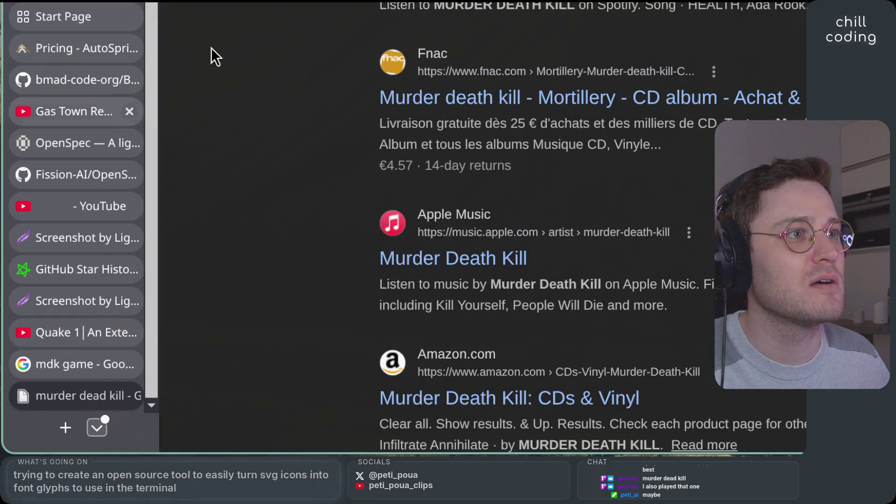
key(slash)
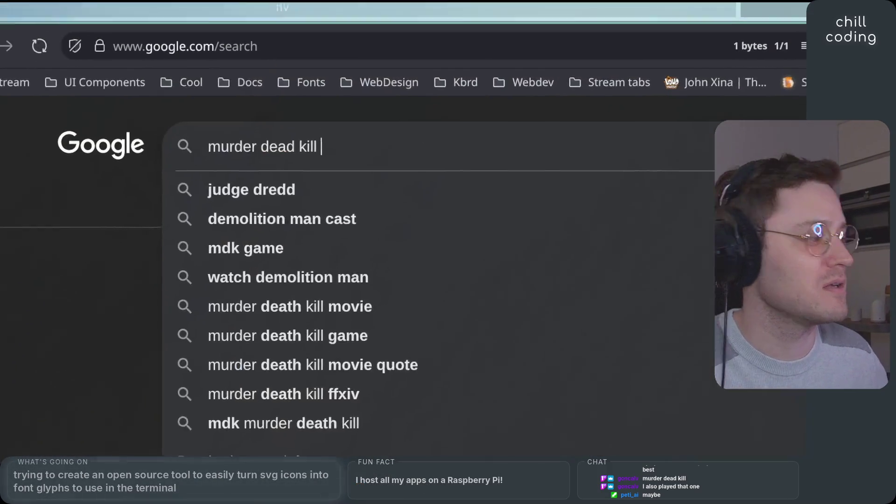
text(game)
key(Return)
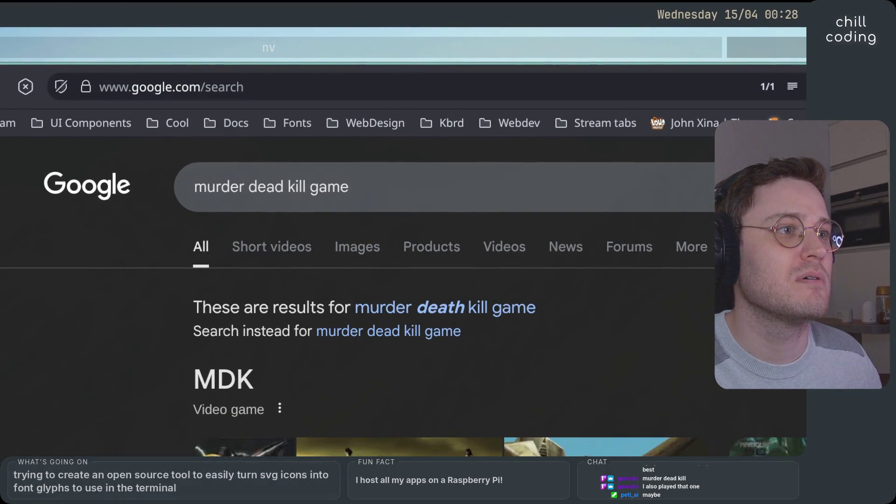
scroll(402, 247, down, 3)
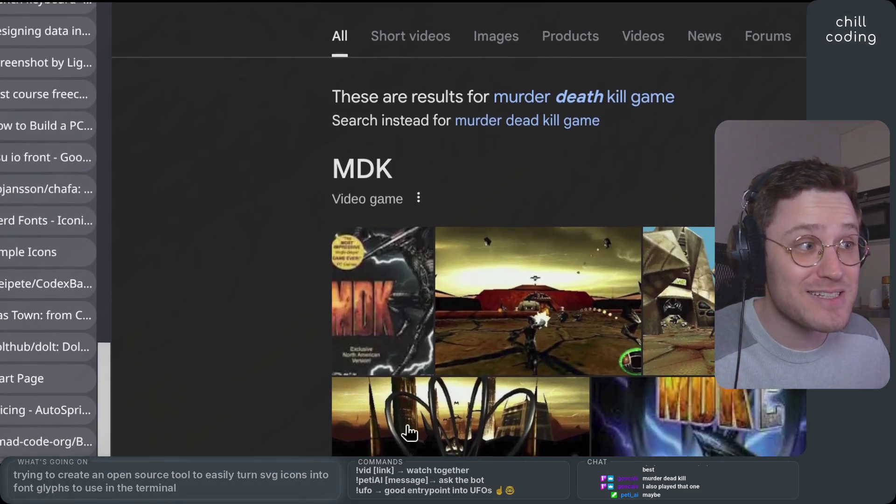
scroll(310, 324, down, 6)
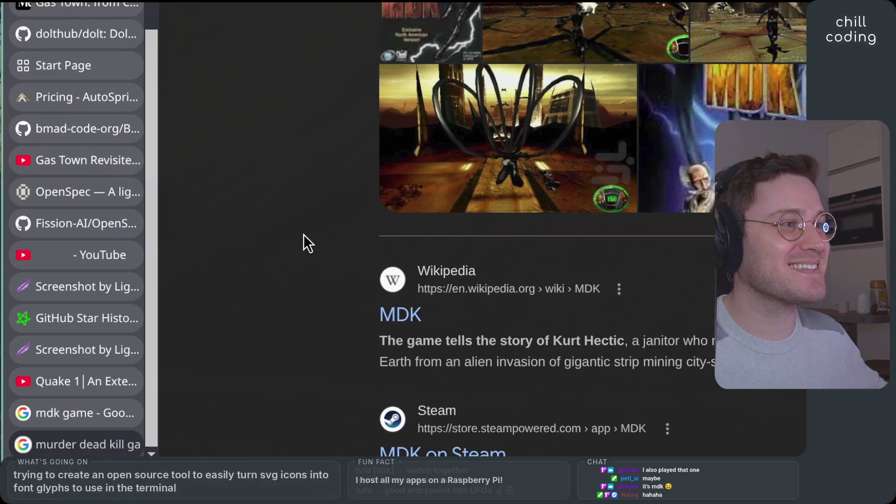
scroll(306, 233, down, 10)
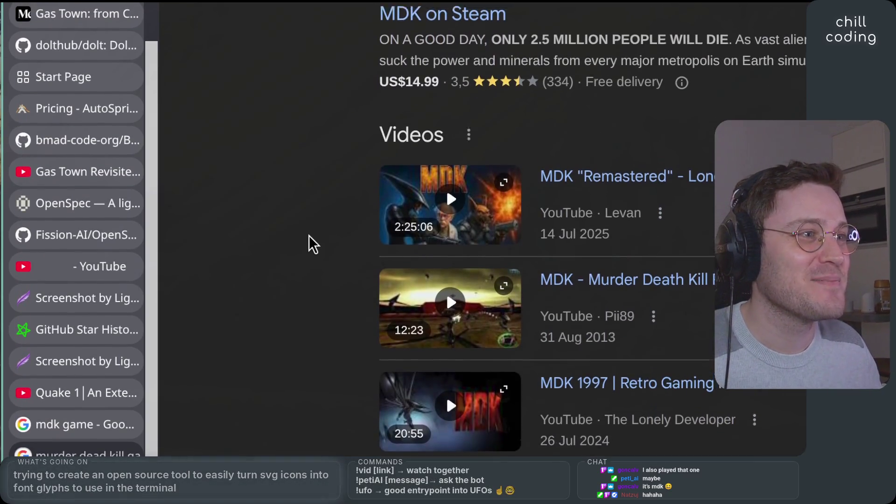
scroll(309, 235, up, 10)
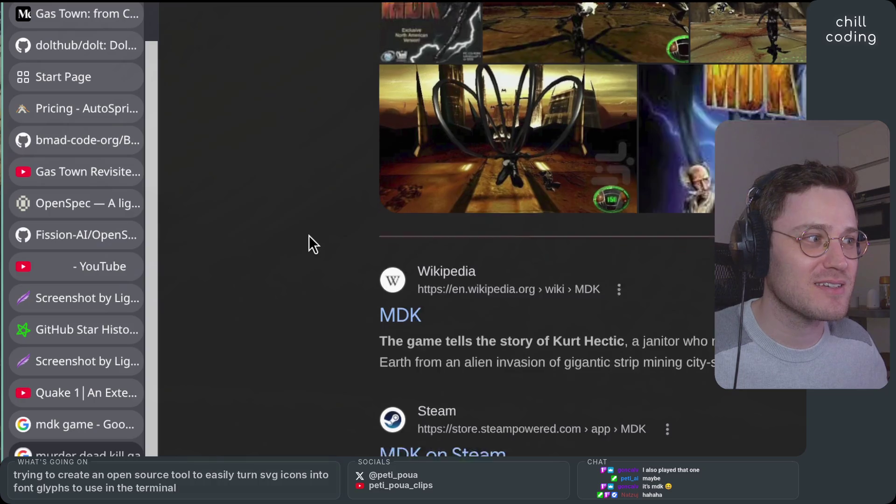
scroll(309, 235, down, 10)
scroll(308, 235, down, 10)
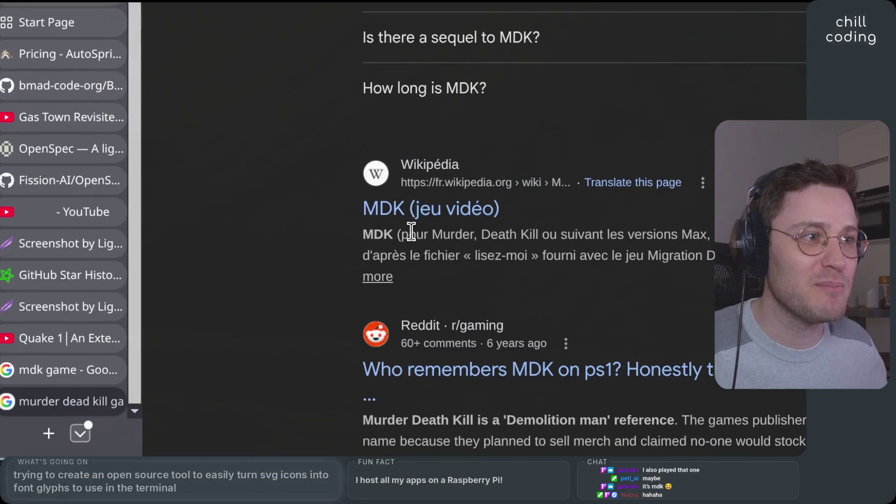
Highlight the 'Murder, Death Kill' and version-name phrases in the French Wikipedia snippet
drag(426, 289, 527, 289)
drag(476, 230, 503, 230)
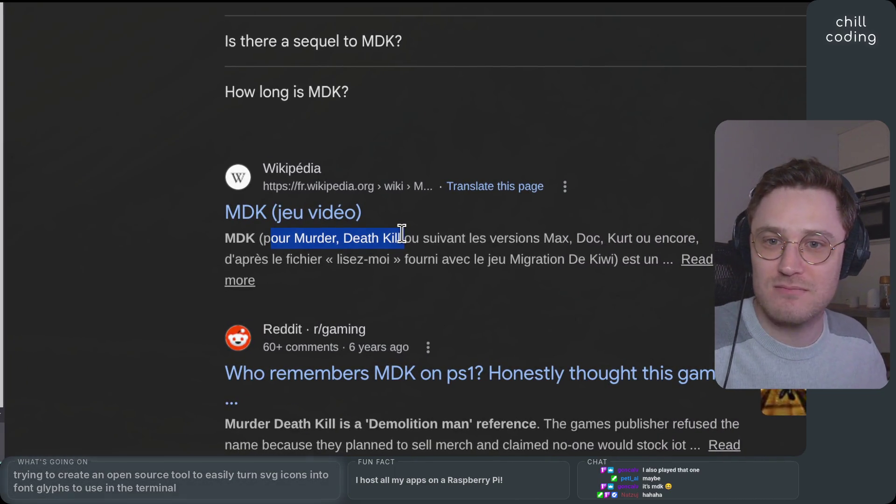
drag(295, 238, 407, 238)
click(429, 257)
drag(333, 232, 564, 232)
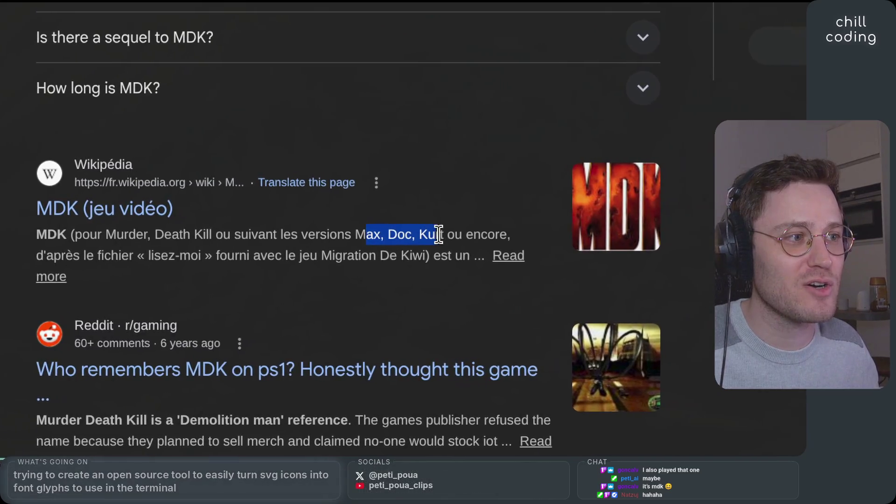
drag(438, 234, 444, 234)
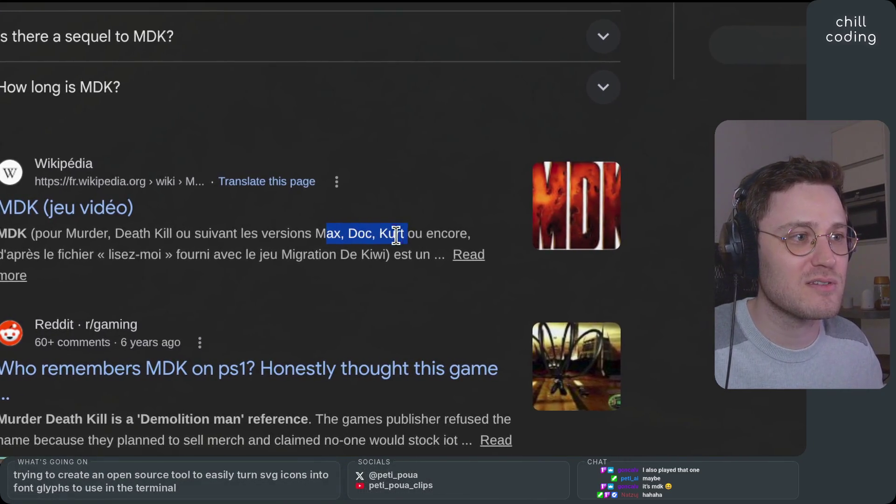
drag(320, 250, 555, 250)
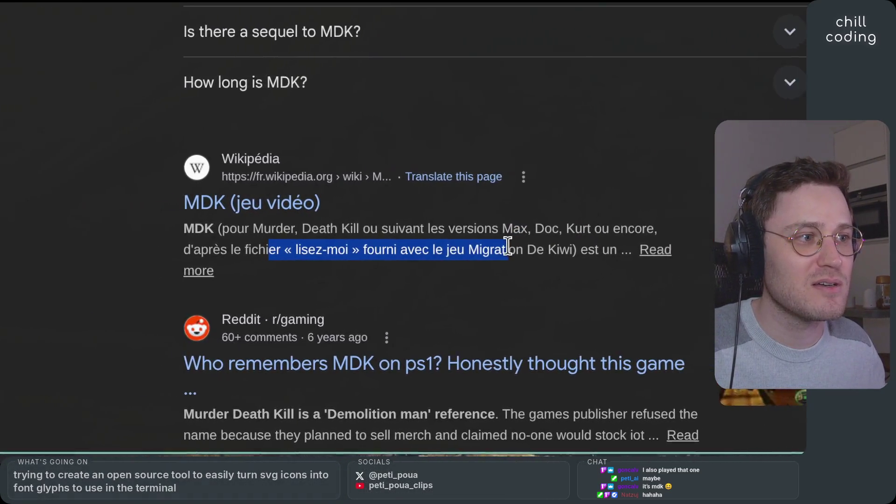
click(371, 250)
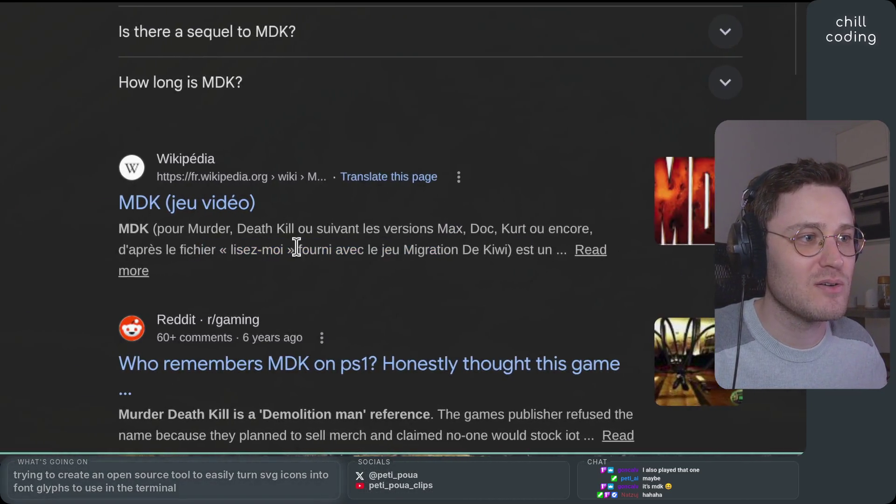
Highlight the readme and 'Migration De Kiwi' phrases, then open the 'MDK (jeu vidéo)' article
drag(296, 250, 332, 249)
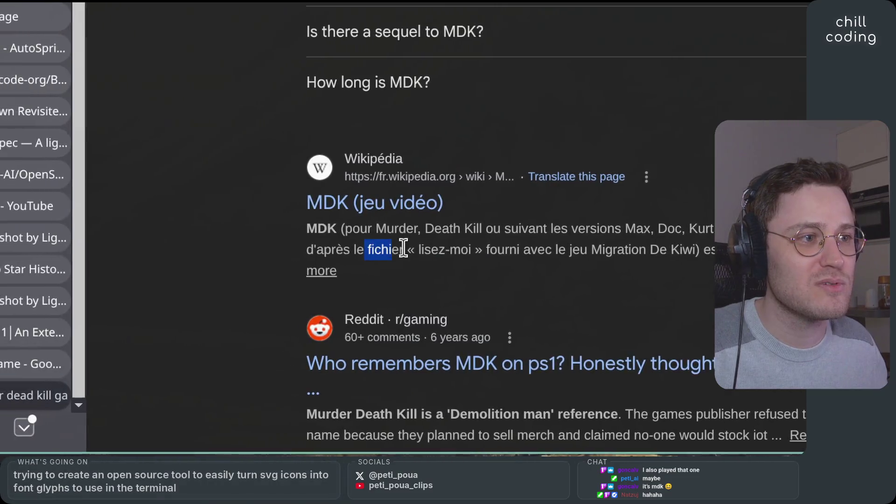
mouse_move(403, 248)
mouse_down()
mouse_move(504, 194)
mouse_move(442, 198)
mouse_move(411, 250)
mouse_move(509, 251)
mouse_up()
click(411, 251)
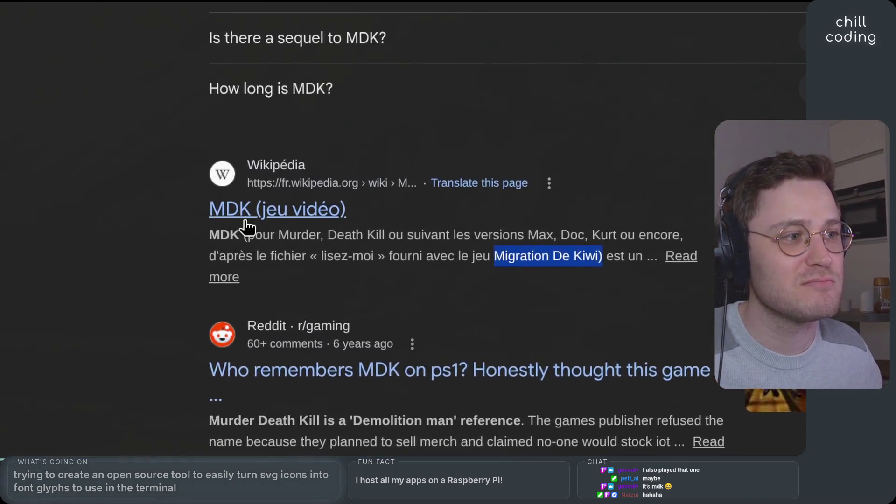
click(499, 250)
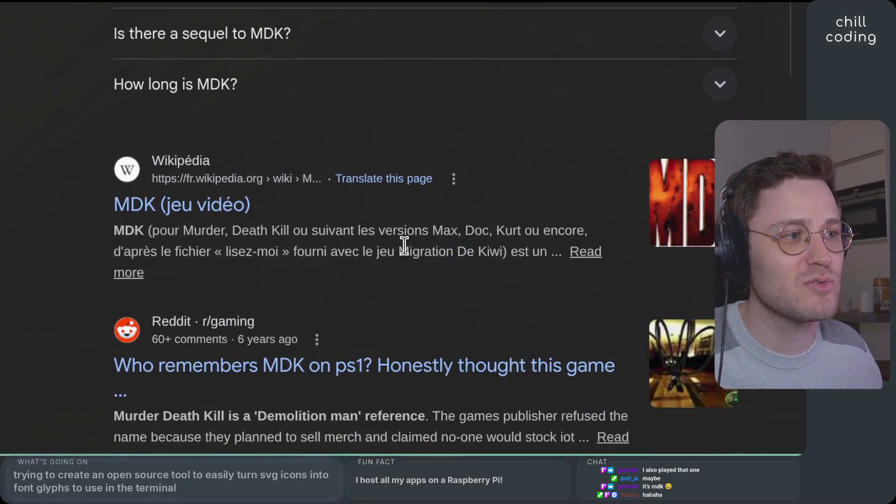
drag(400, 251, 505, 251)
click(159, 205)
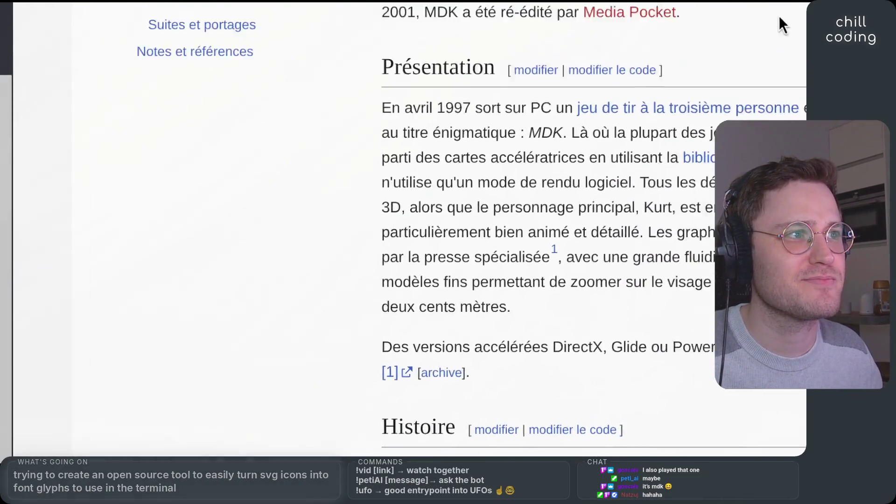
Switch the MDK article to English and read down through its Development section
scroll(382, 202, up, 5)
drag(369, 236, 520, 237)
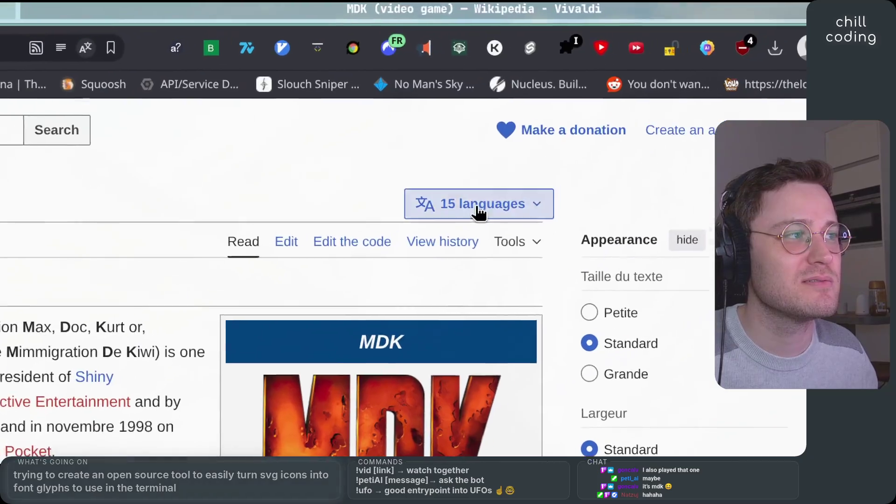
click(646, 118)
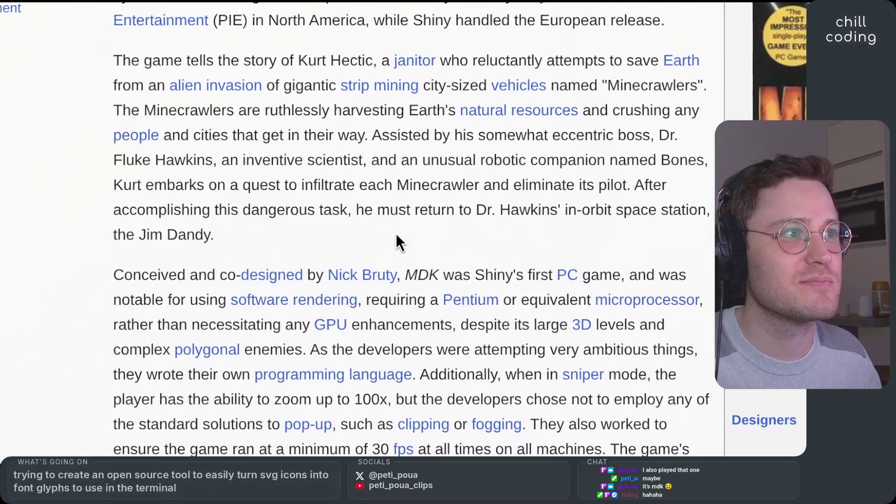
scroll(403, 234, down, 5)
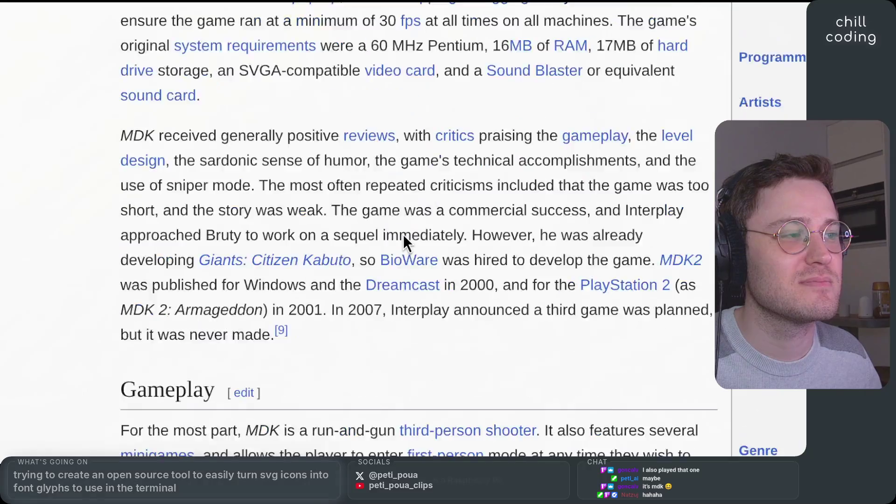
scroll(403, 234, down, 3)
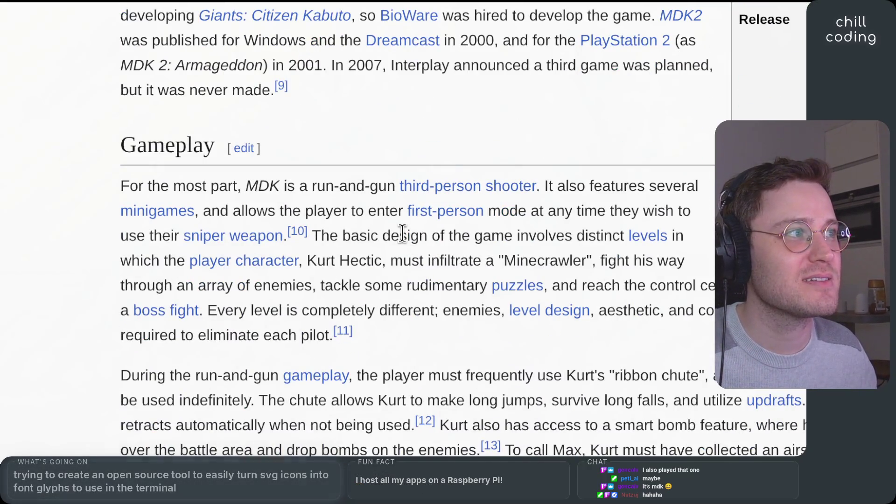
scroll(402, 234, down, 6)
mouse_move(403, 234)
scroll(404, 237, up, 2)
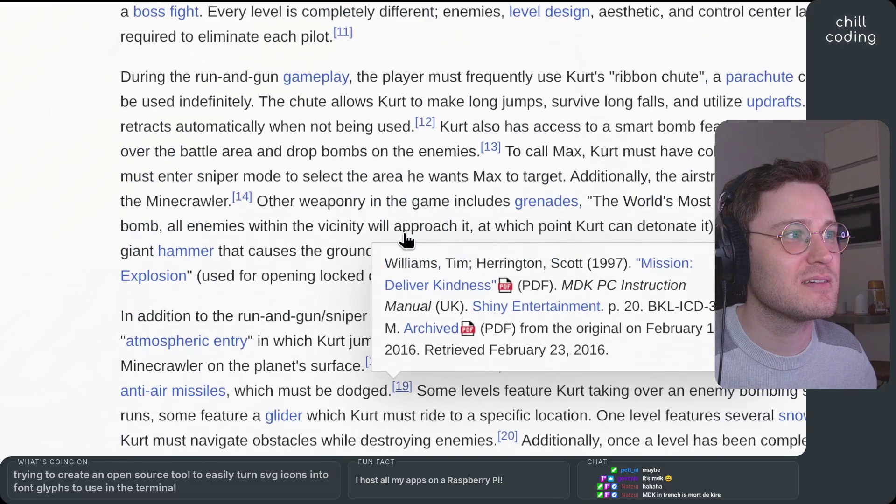
scroll(403, 236, down, 5)
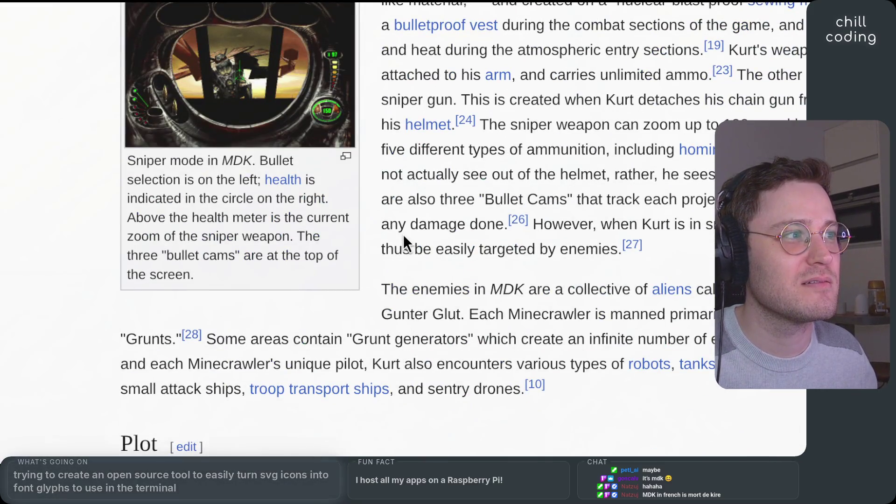
scroll(403, 234, down, 6)
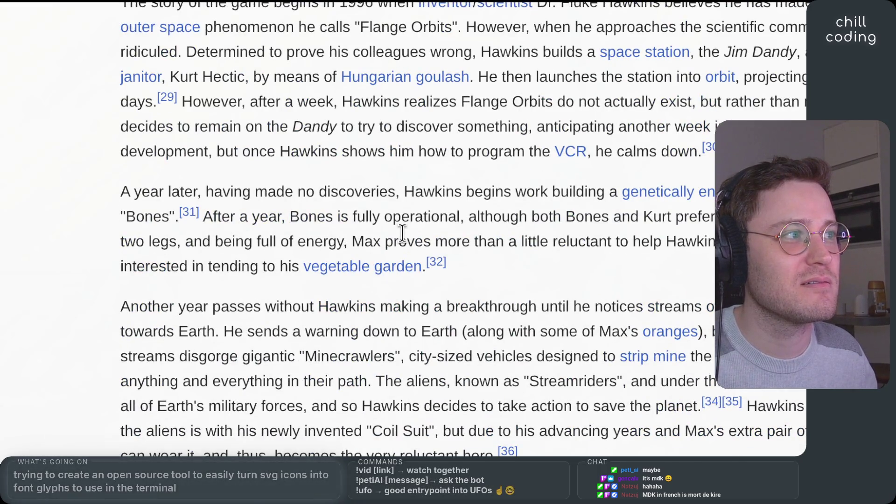
scroll(402, 233, down, 12)
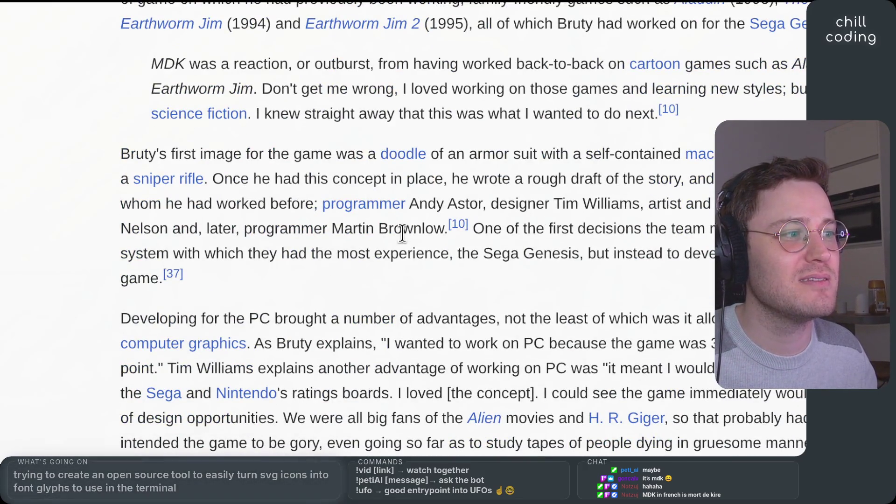
scroll(403, 234, down, 1)
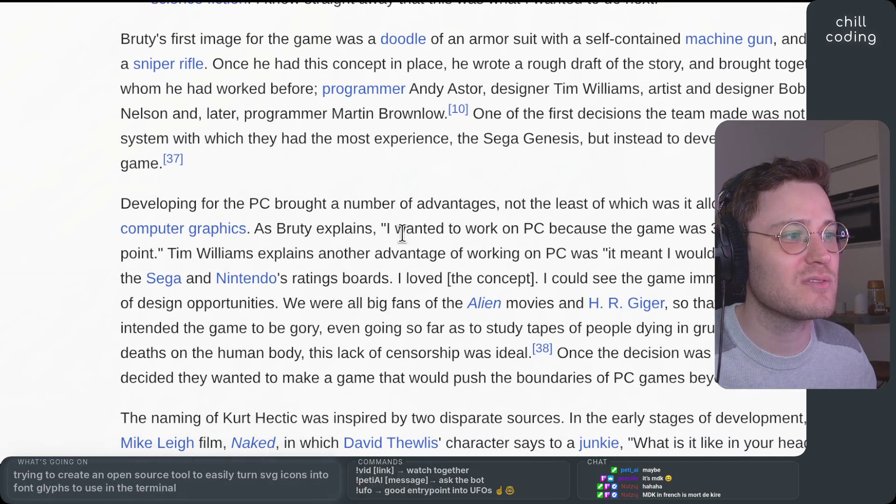
scroll(402, 233, down, 6)
scroll(400, 234, down, 10)
scroll(400, 234, up, 9)
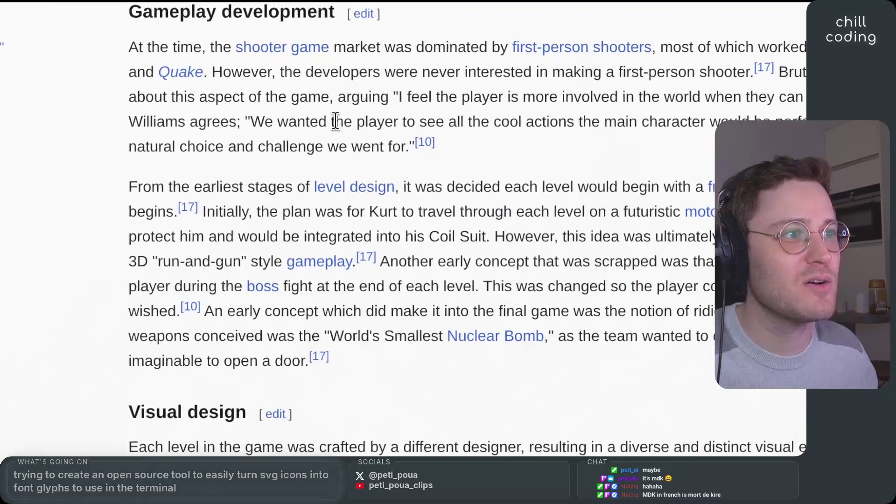
Highlight sentences on first-person shooters and the developers' intentions, then reach the Meaning of "MDK" section
mouse_move(429, 232)
mouse_down()
mouse_move(519, 235)
mouse_move(57, 256)
mouse_move(16, 240)
mouse_up()
click(400, 236)
mouse_move(316, 207)
mouse_down()
mouse_move(709, 209)
mouse_move(517, 234)
mouse_up()
mouse_move(368, 246)
mouse_down()
mouse_move(359, 246)
mouse_move(632, 226)
mouse_up()
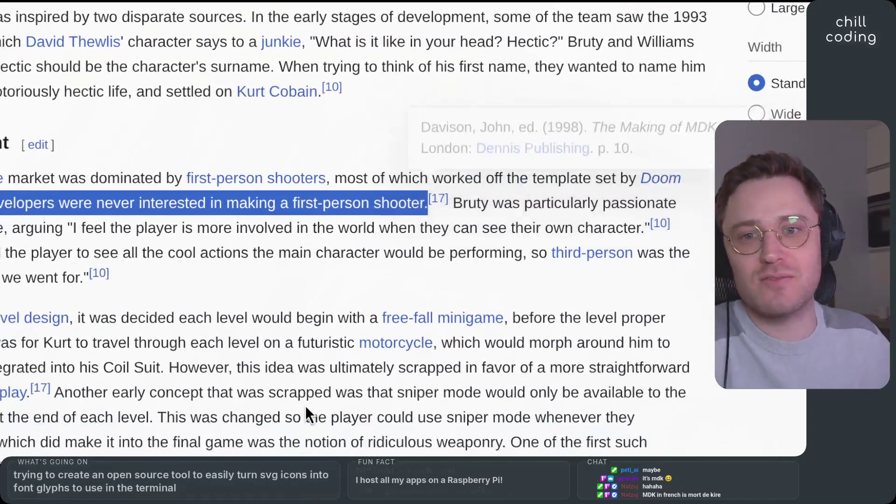
click(336, 189)
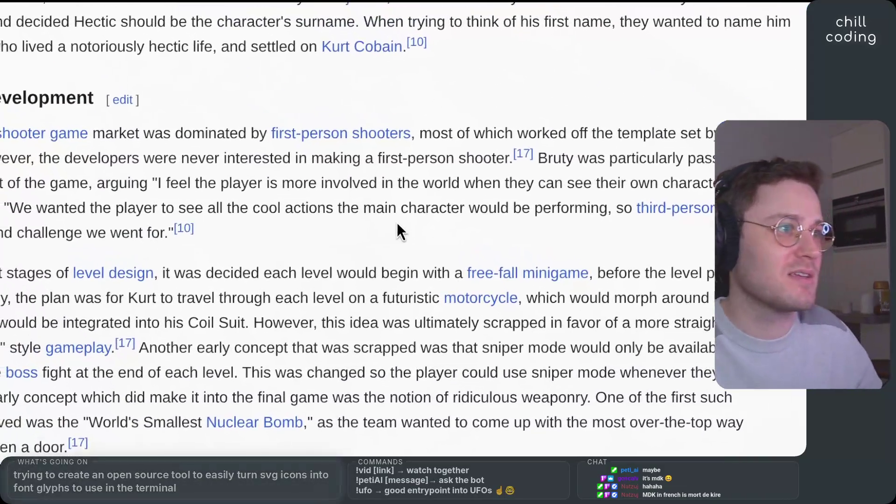
scroll(396, 223, down, 15)
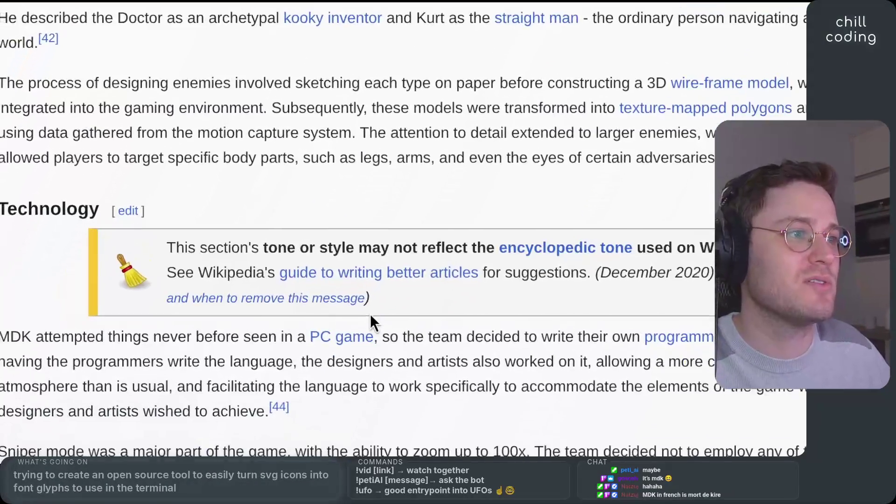
scroll(402, 238, down, 5)
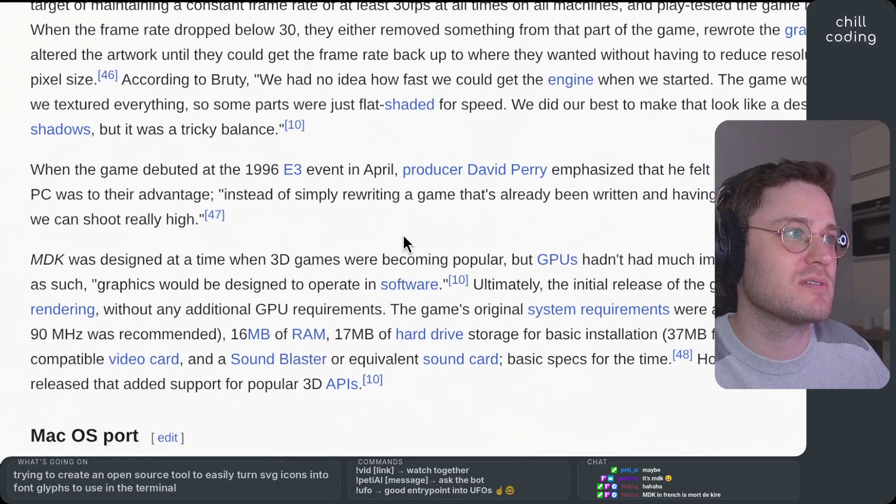
scroll(403, 236, down, 6)
scroll(403, 235, down, 6)
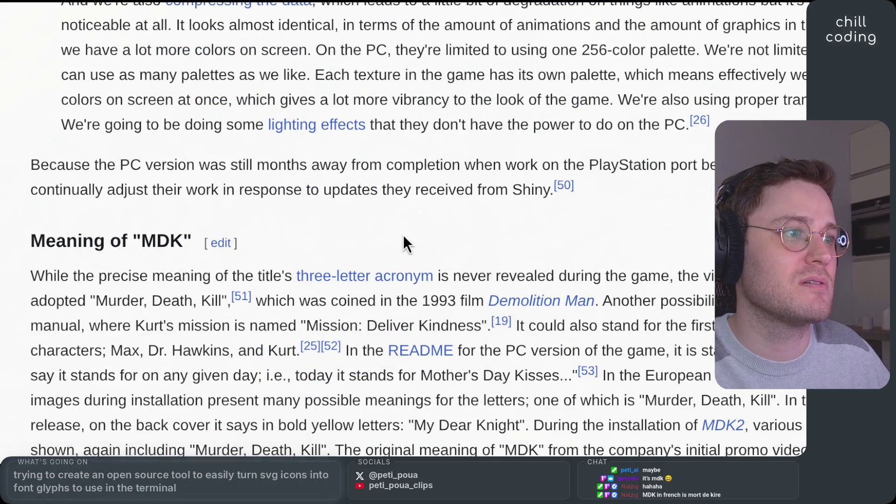
Highlight the MDK meanings, including Mission: Deliver Kindness and the characters' initials, then start a new tab
mouse_move(307, 195)
mouse_down()
mouse_move(488, 220)
mouse_move(471, 232)
mouse_move(541, 233)
mouse_up()
mouse_move(344, 236)
mouse_down()
mouse_move(541, 233)
mouse_move(110, 280)
mouse_move(327, 224)
mouse_move(553, 242)
mouse_move(410, 233)
mouse_up()
drag(228, 230, 684, 232)
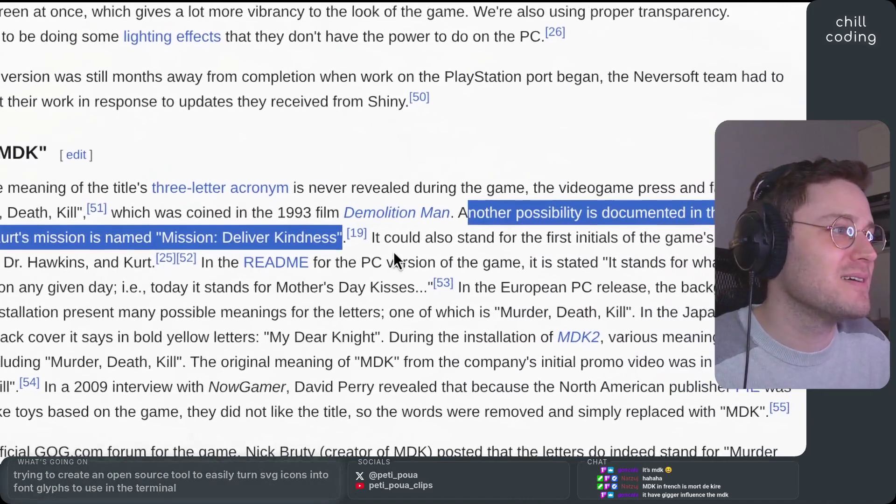
mouse_move(385, 234)
mouse_down()
mouse_move(486, 242)
mouse_move(512, 230)
mouse_move(628, 225)
mouse_move(201, 181)
mouse_move(376, 233)
mouse_move(454, 232)
mouse_move(402, 232)
mouse_up()
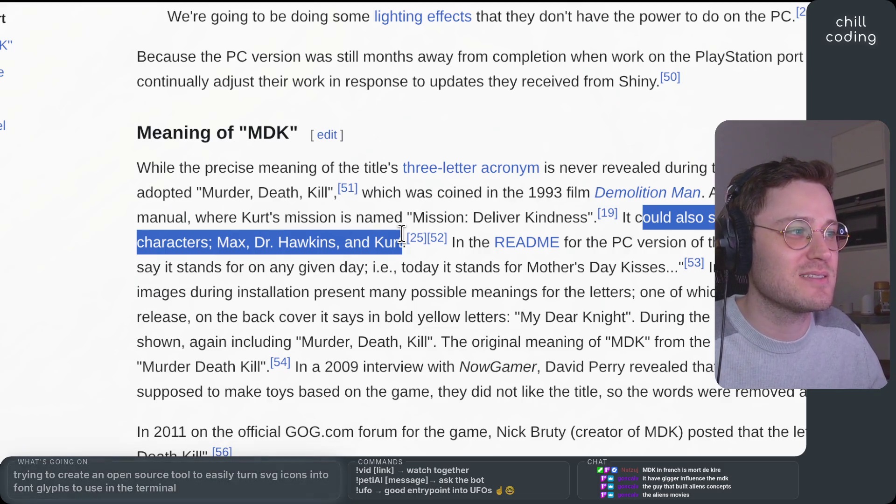
click(64, 428)
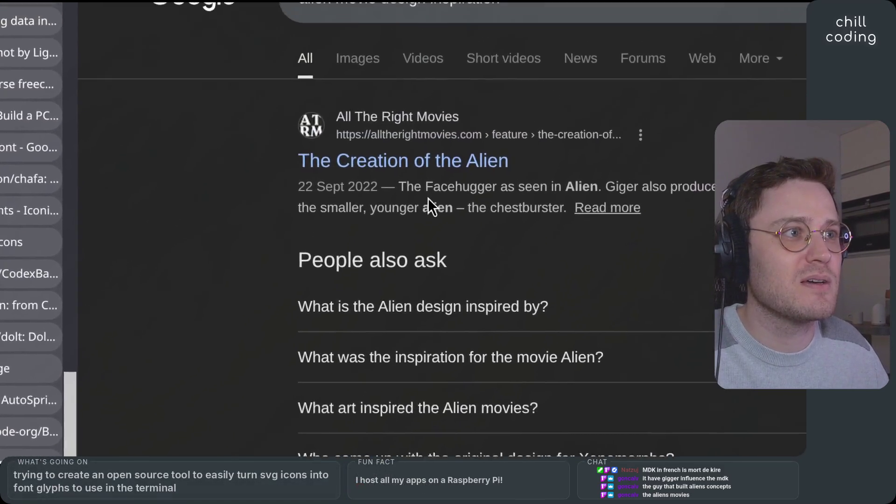
Search Google for 'hr giger'
scroll(332, 321, down, 6)
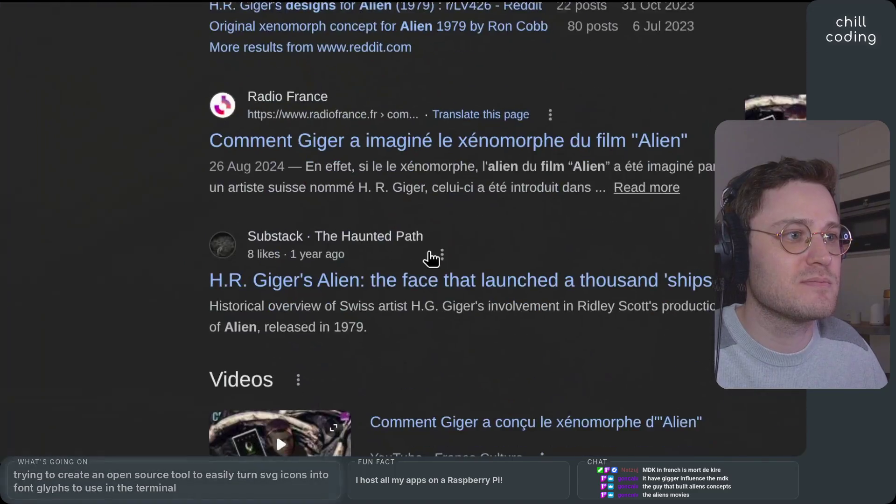
scroll(467, 234, up, 6)
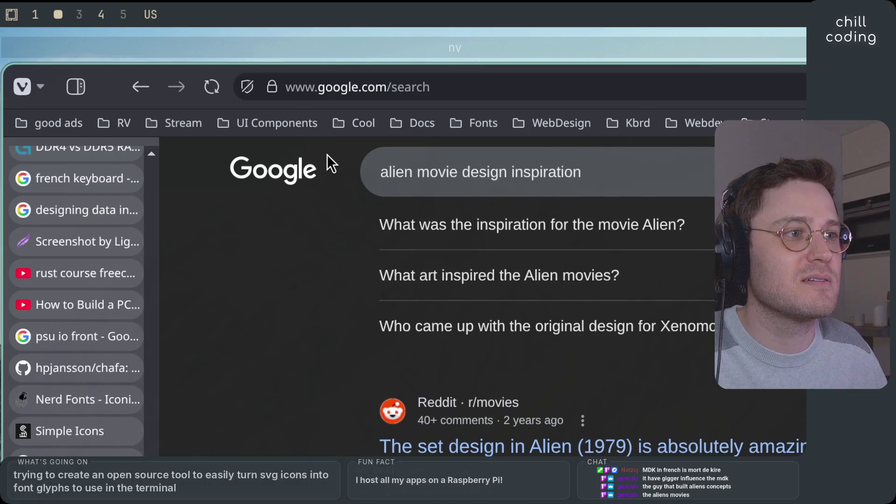
key(slash)
text(hr giger)
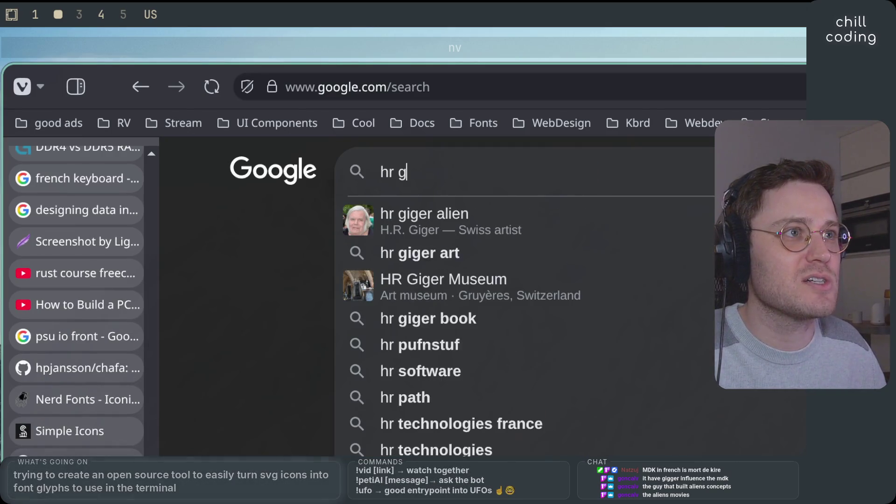
key(Return)
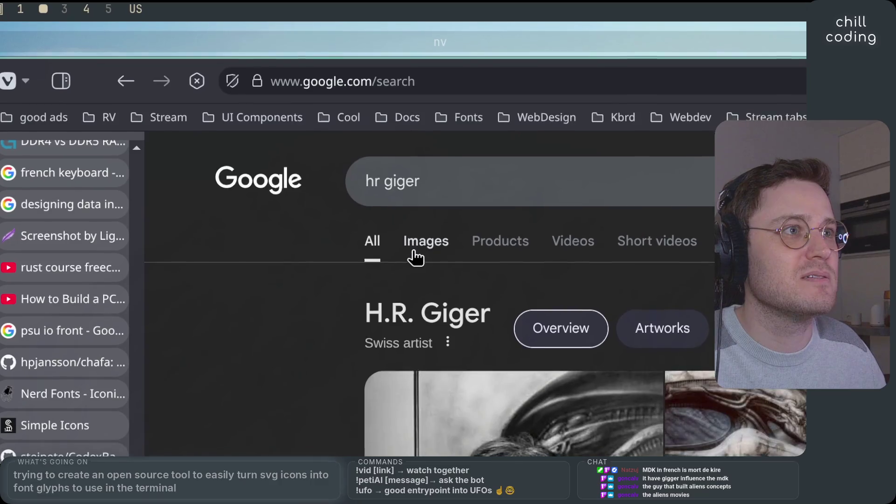
Browse the H.R. Giger image results, previewing several artworks including a biomechanical creature poster
click(434, 249)
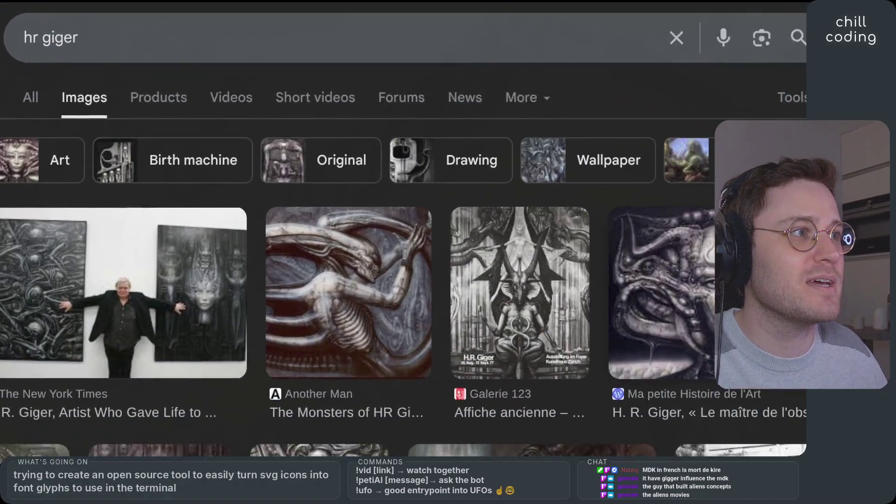
click(684, 320)
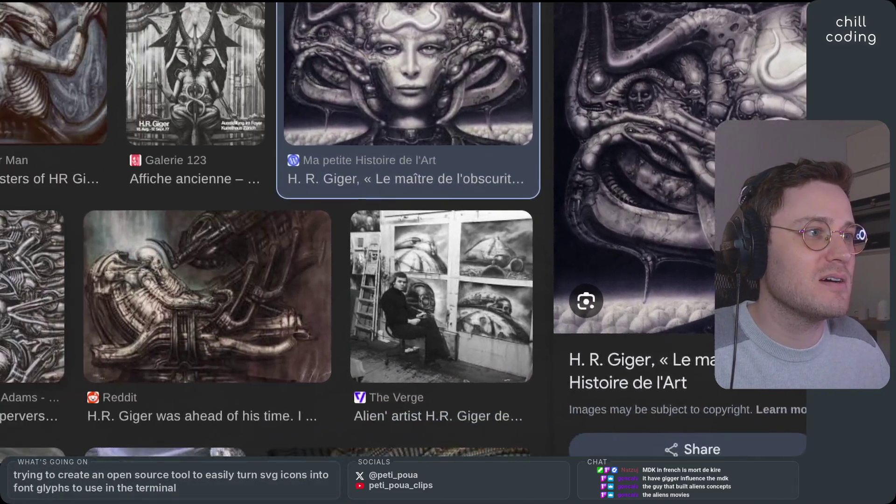
click(252, 256)
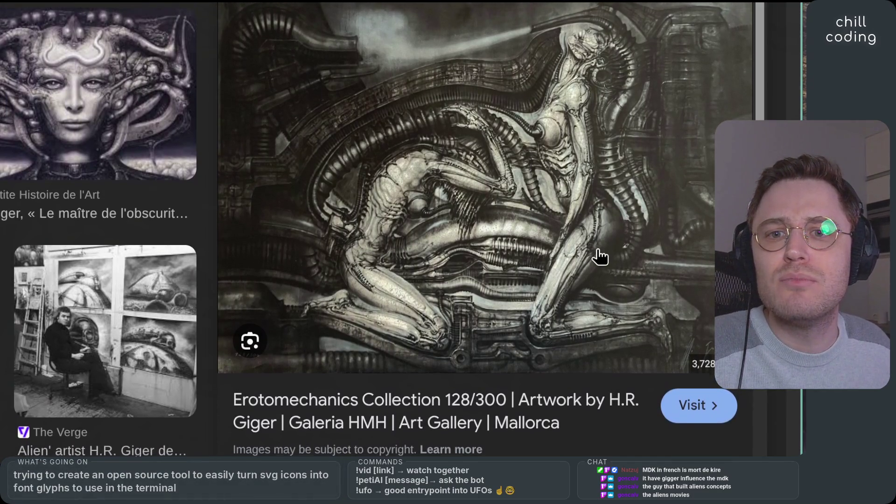
scroll(599, 238, down, 1)
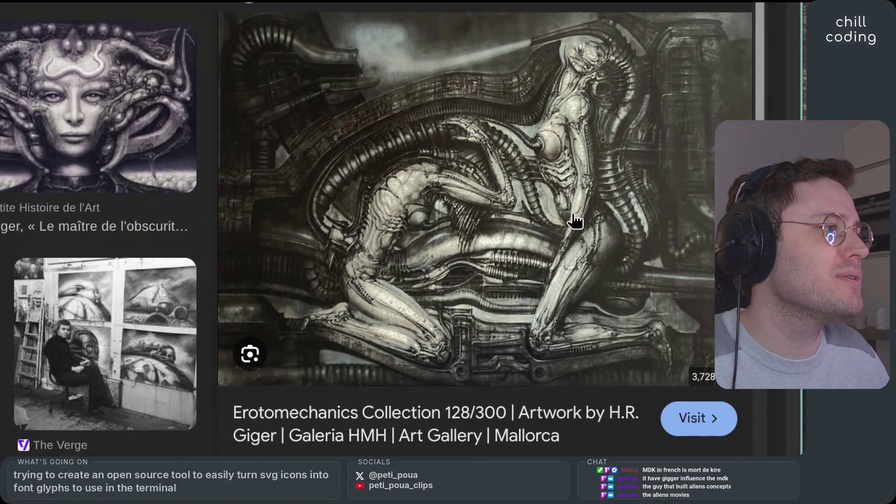
scroll(2, 323, down, 10)
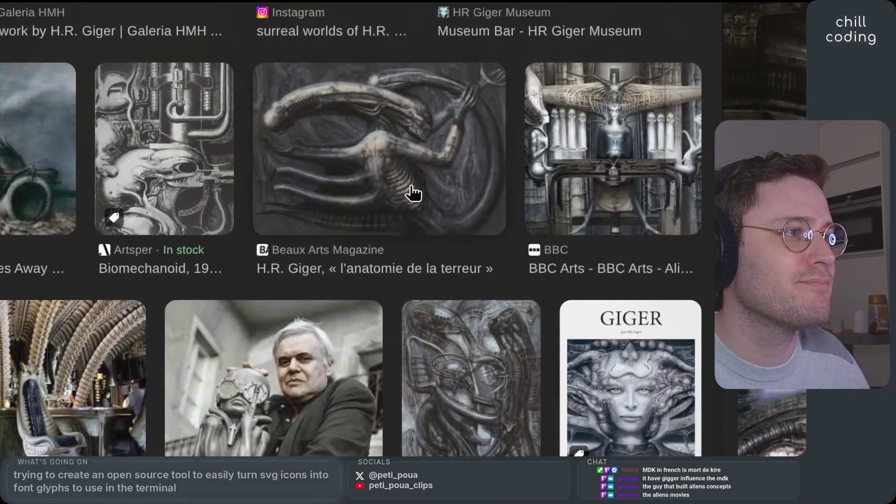
scroll(397, 238, down, 5)
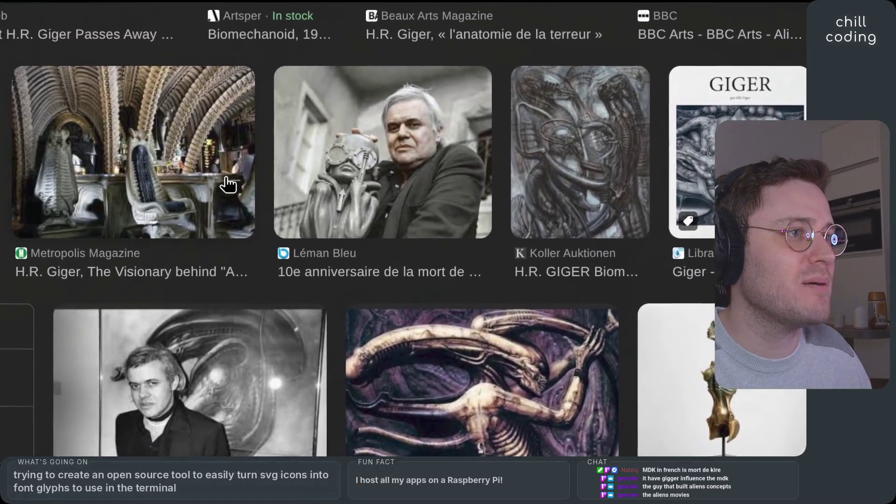
scroll(361, 232, down, 10)
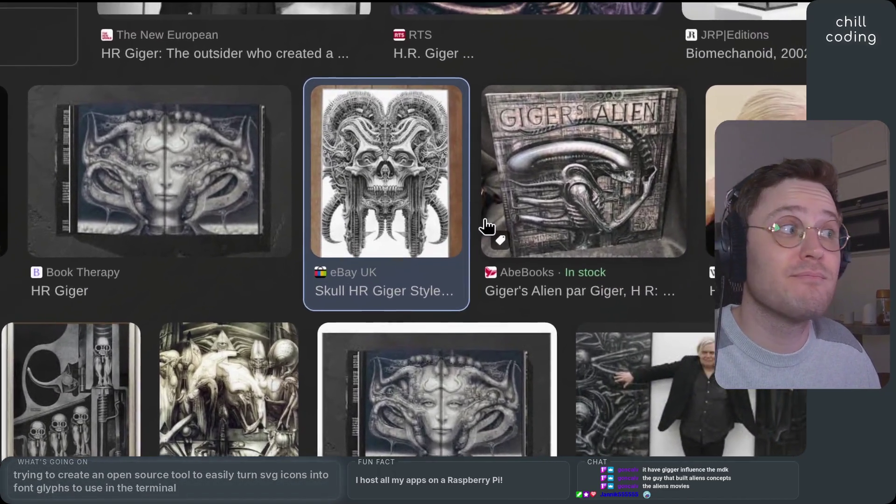
scroll(430, 237, down, 5)
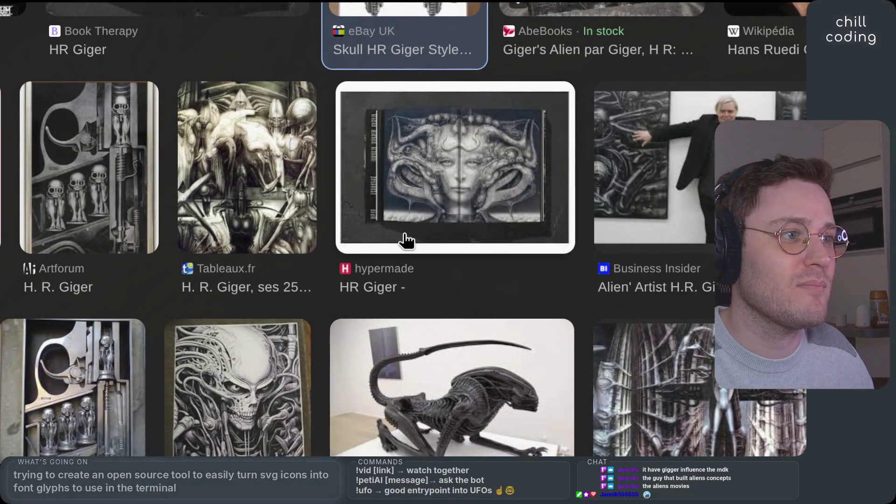
scroll(406, 241, down, 5)
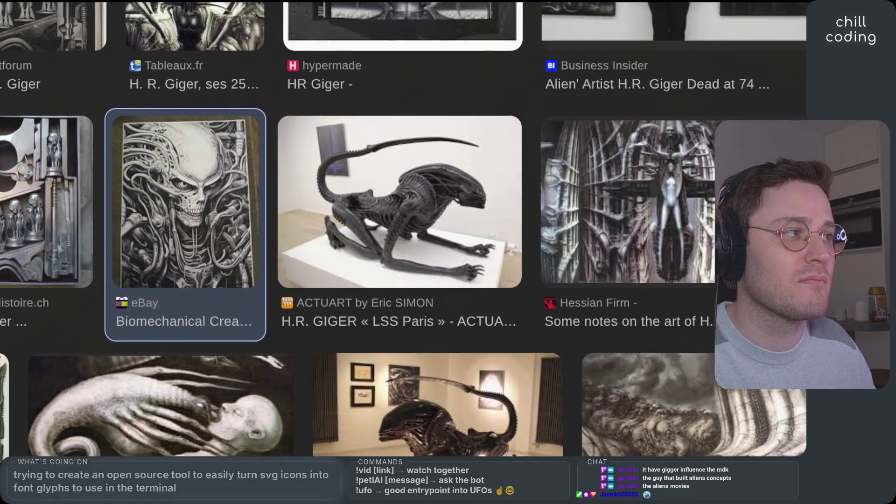
click(224, 230)
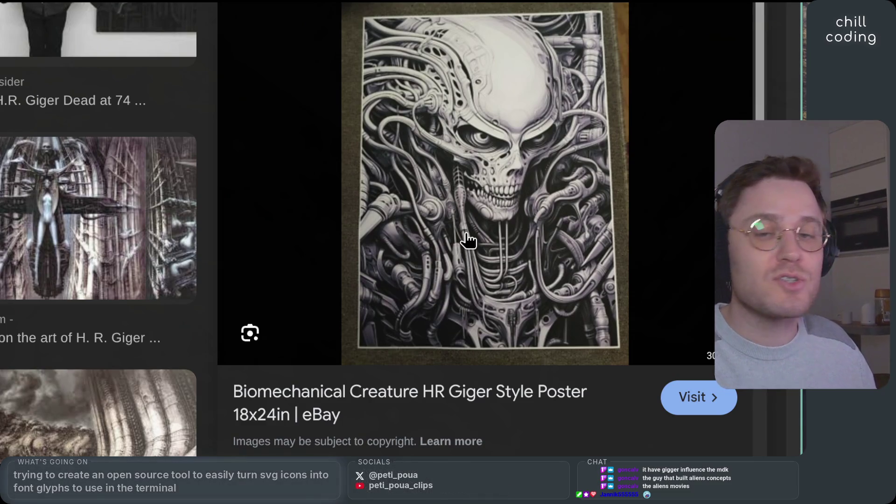
key(Escape)
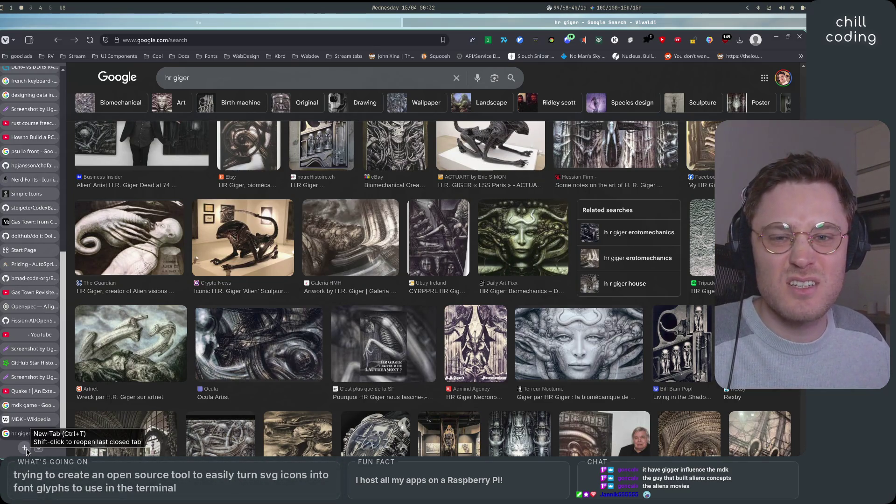
click(25, 448)
Search Google for 'scorn', open the game's Steam store page and pause its trailer
text(scorn)
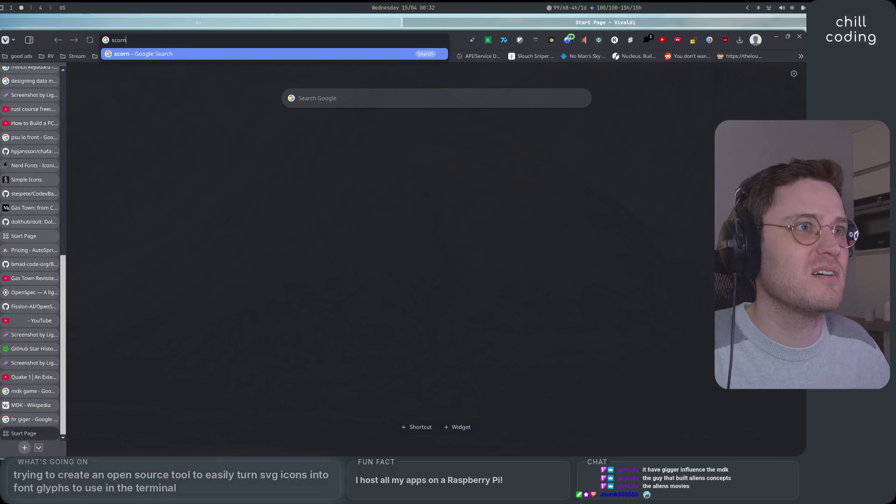
key(Return)
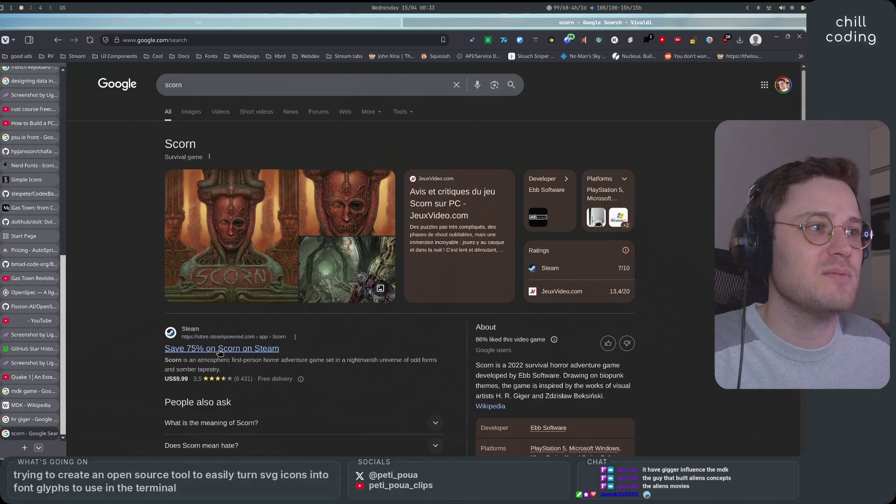
click(220, 349)
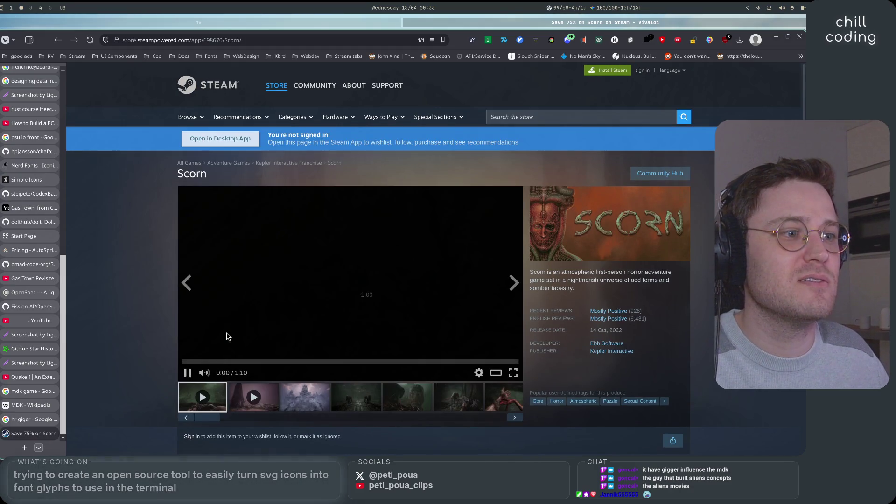
click(187, 372)
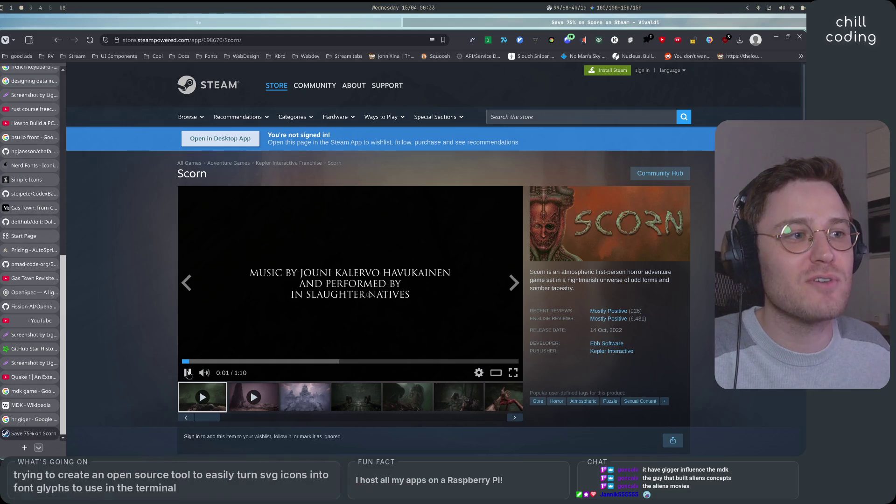
Skip the Scorn trailer ahead to 0:25 and play it until the tower scene
click(240, 362)
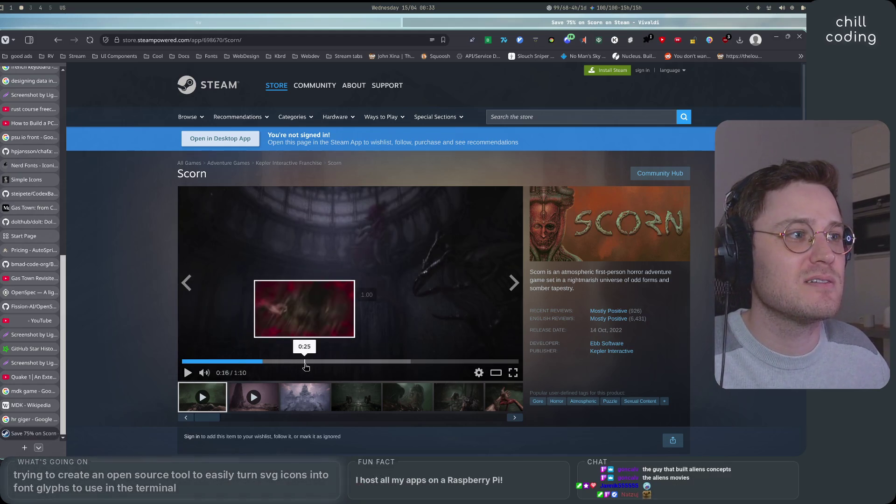
click(304, 362)
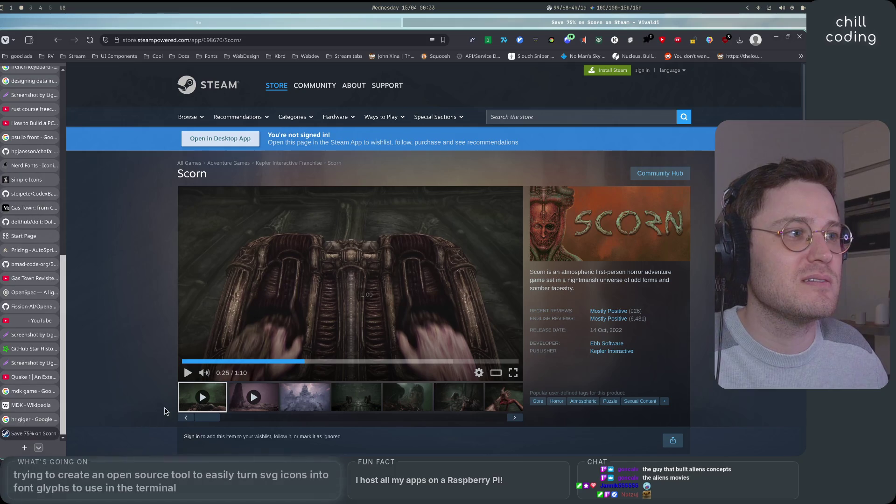
click(188, 373)
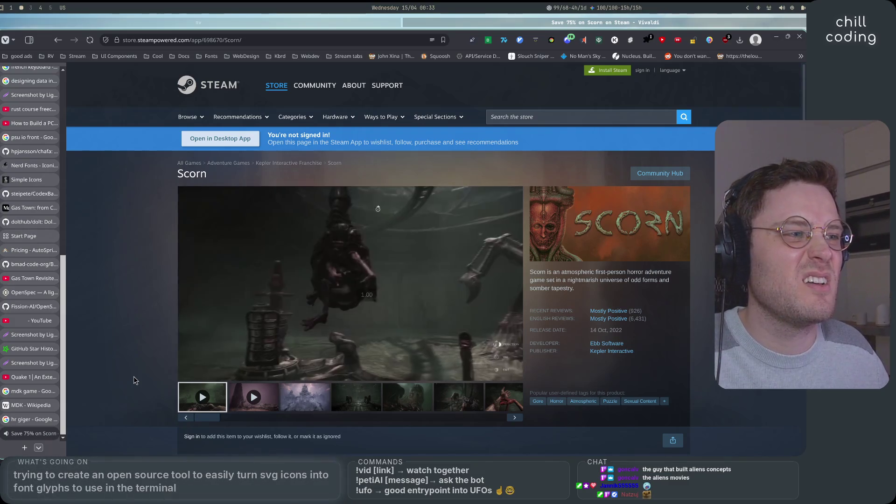
key(space)
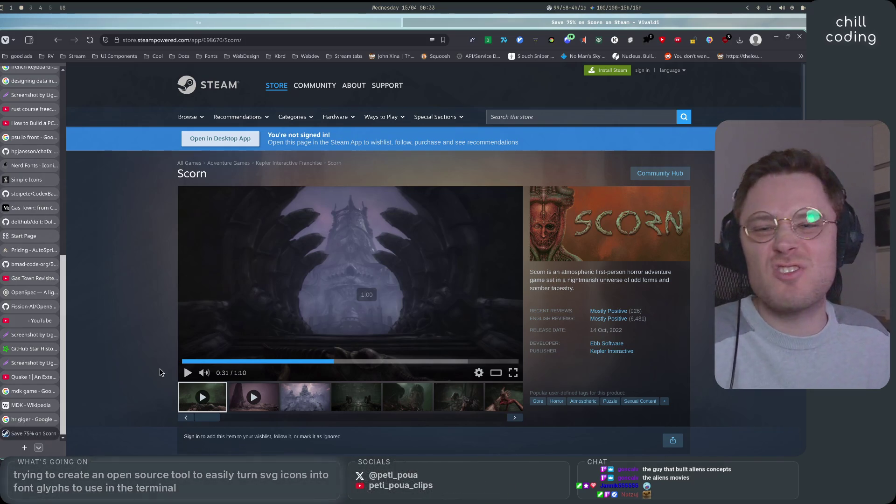
scroll(163, 364, down, 2)
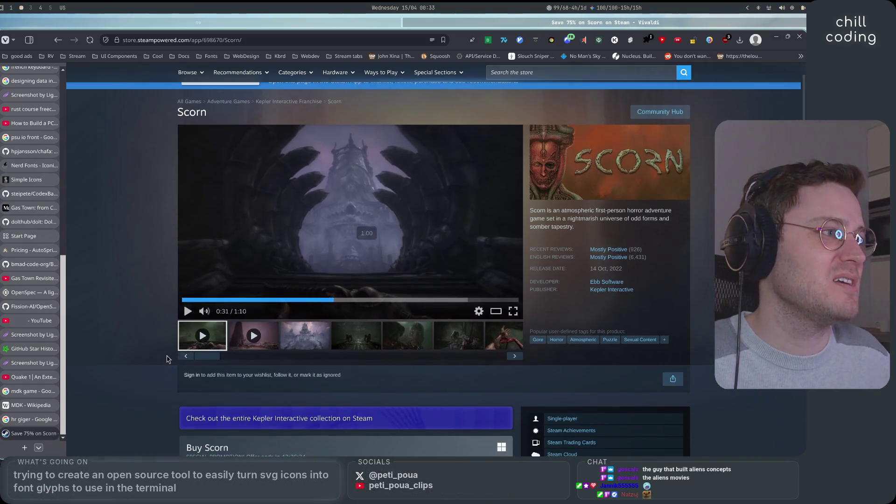
scroll(164, 358, up, 2)
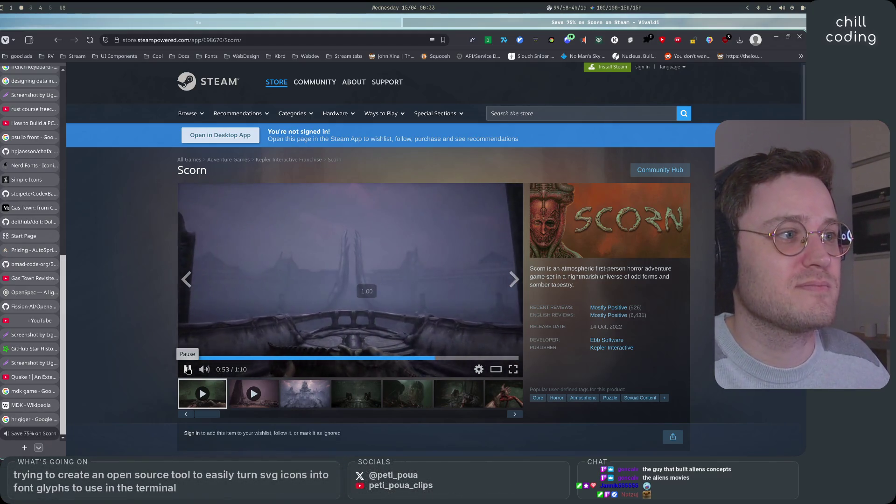
Continue the trailer, pausing at 0:54 and finally at 1:07
click(187, 370)
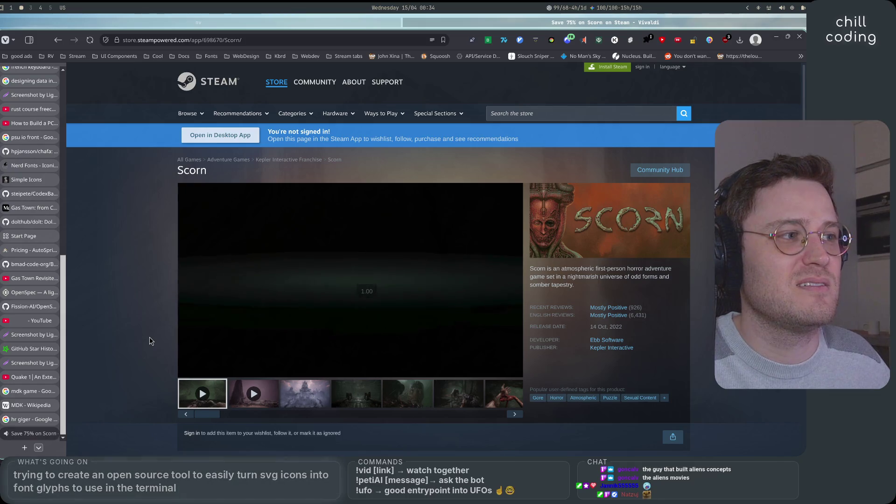
click(186, 369)
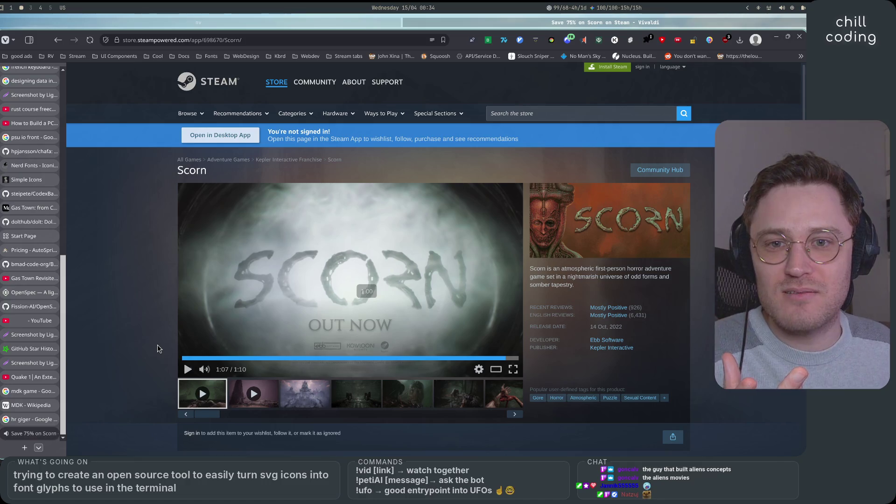
scroll(146, 326, down, 1)
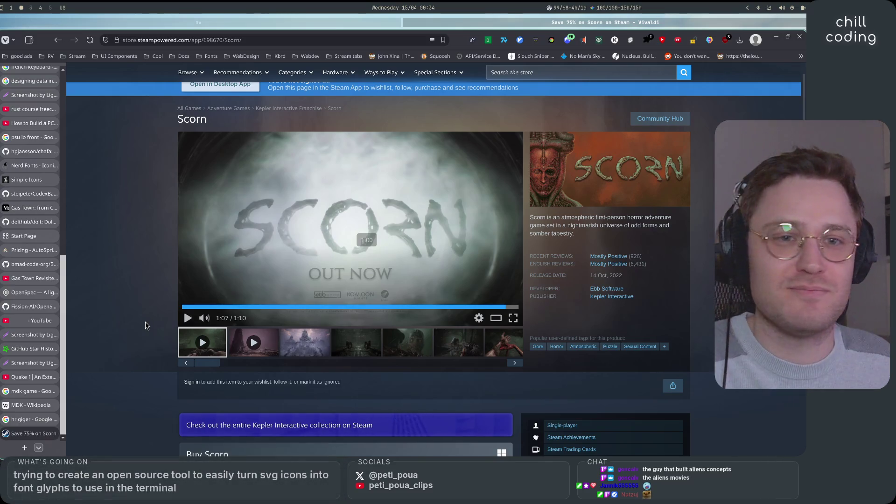
scroll(146, 325, down, 3)
scroll(146, 325, up, 4)
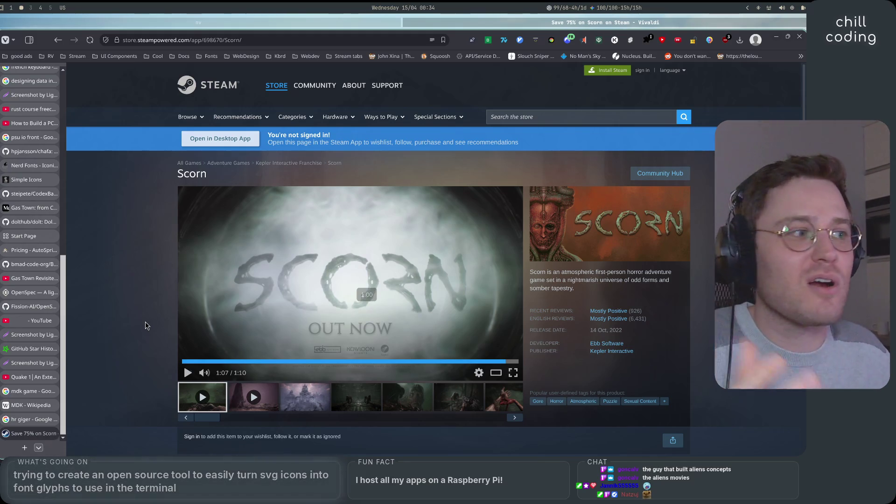
mouse_move(42, 423)
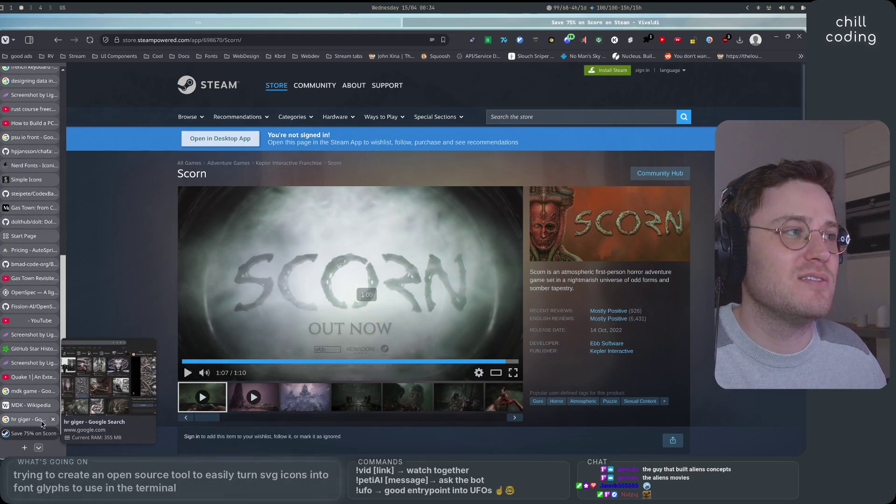
scroll(156, 294, down, 3)
scroll(156, 297, up, 3)
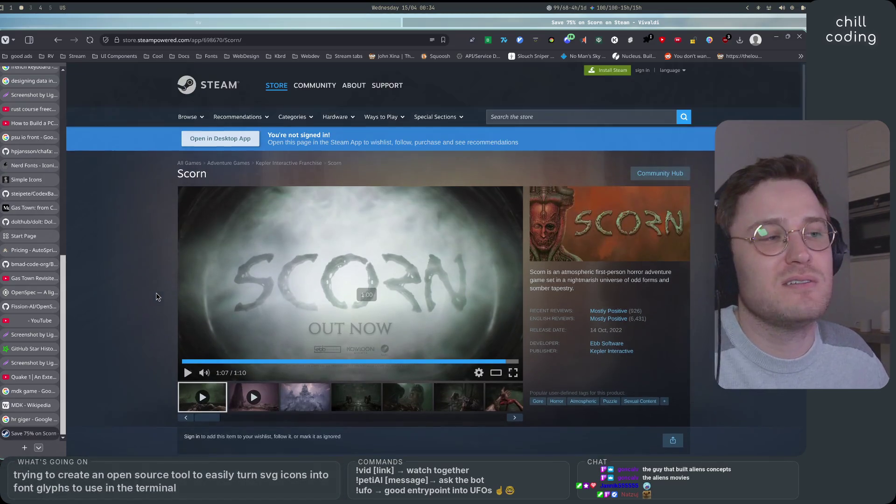
click(390, 24)
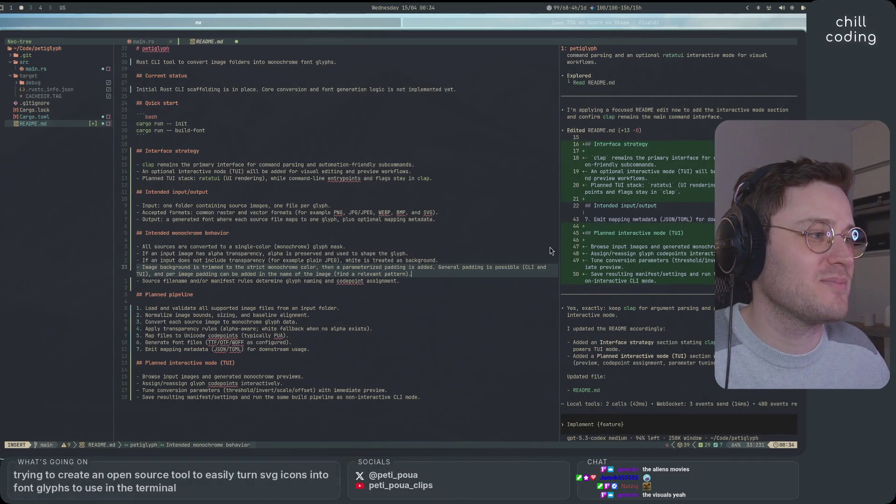
Focus the Codex pane, then review the README's transparency pipeline step and Planned interactive mode section
click(646, 436)
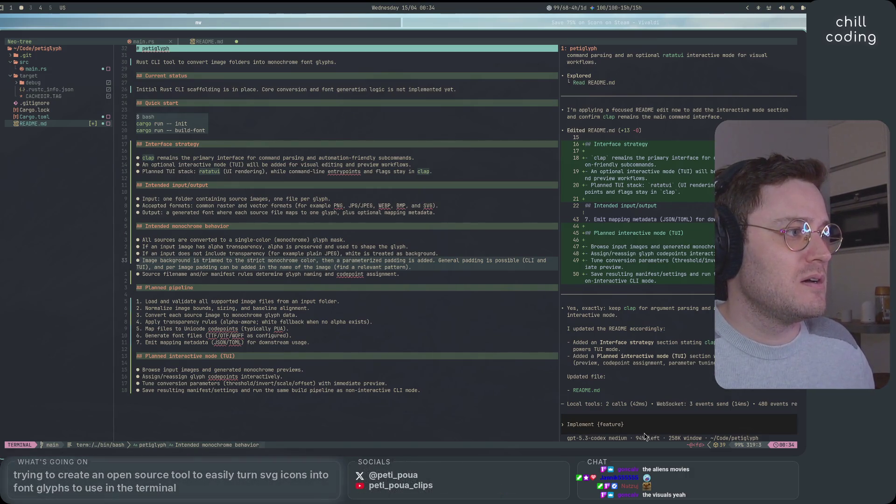
click(435, 242)
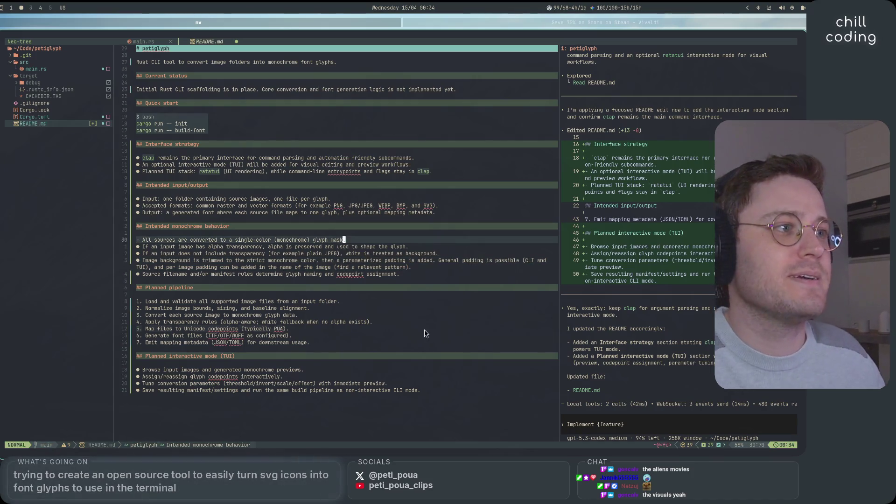
click(435, 383)
click(385, 364)
click(352, 203)
click(373, 322)
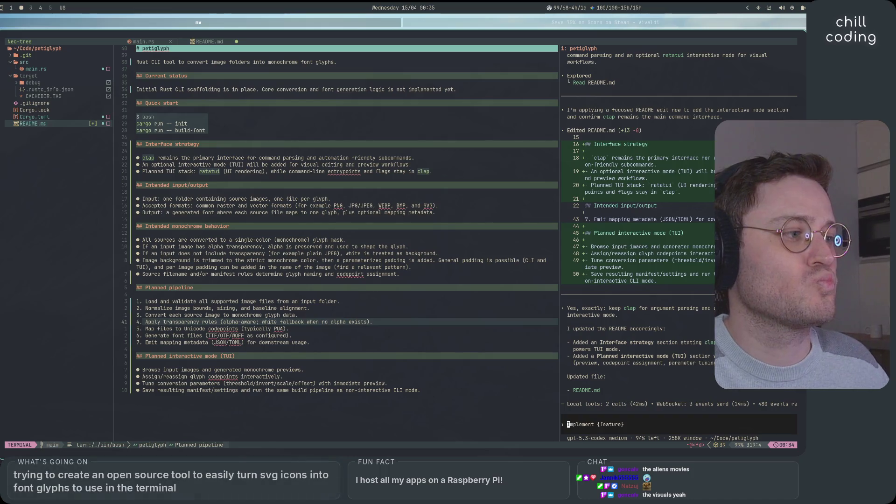
text(/)
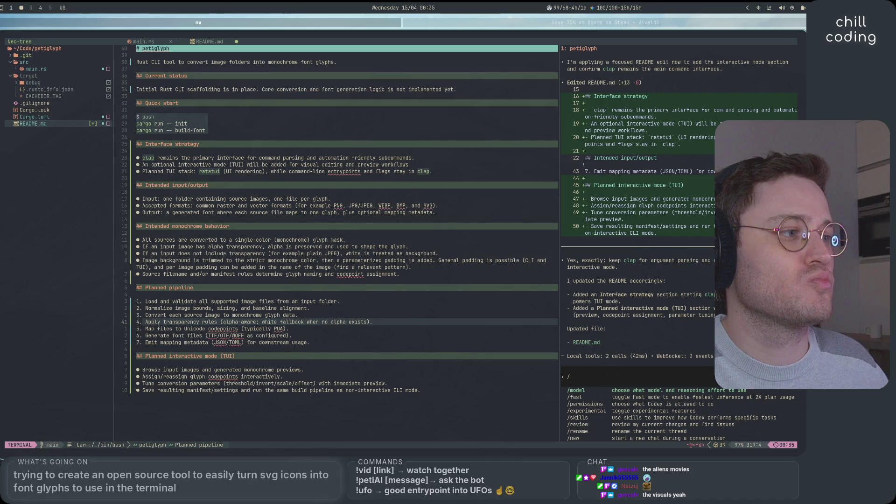
Set the Codex model to gpt-5.3-codex with High reasoning effort
key(Return)
key(Up)
key(Up)
key(Up)
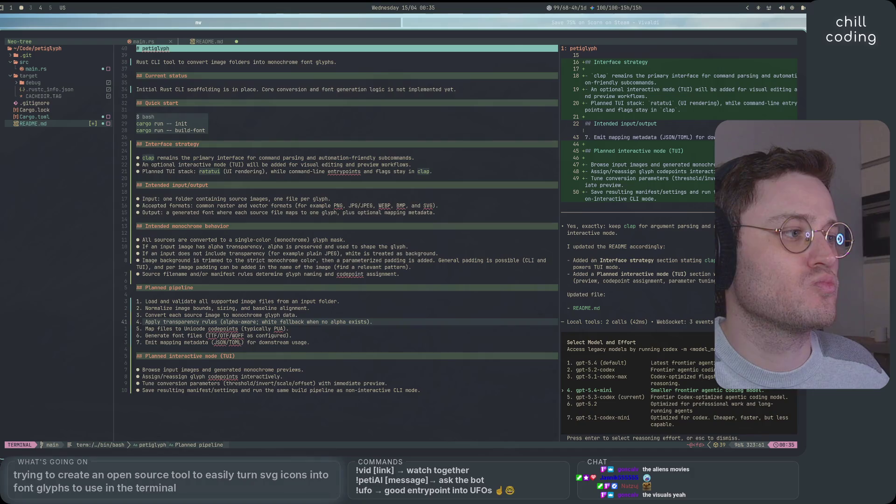
key(Down)
key(Down)
key(Down)
key(Return)
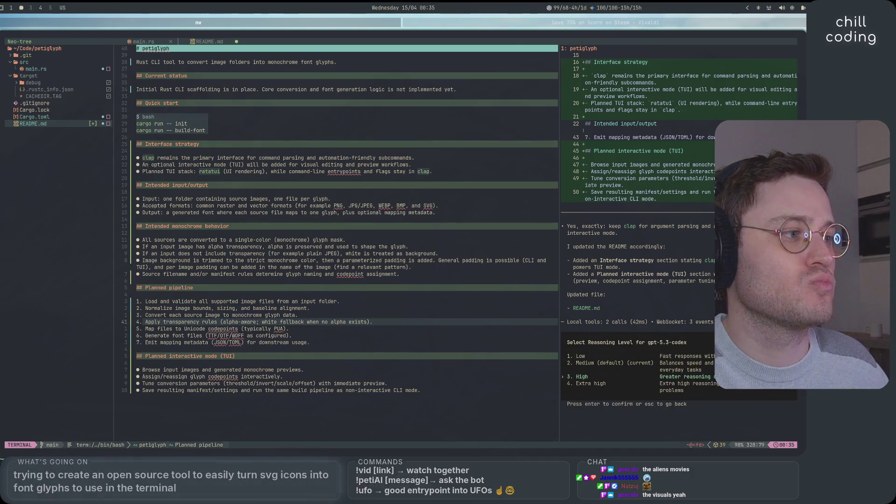
key(Down)
key(Return)
Send Codex the request 'ok go implement now a v0.0.1', correcting the version typo
text(ok )
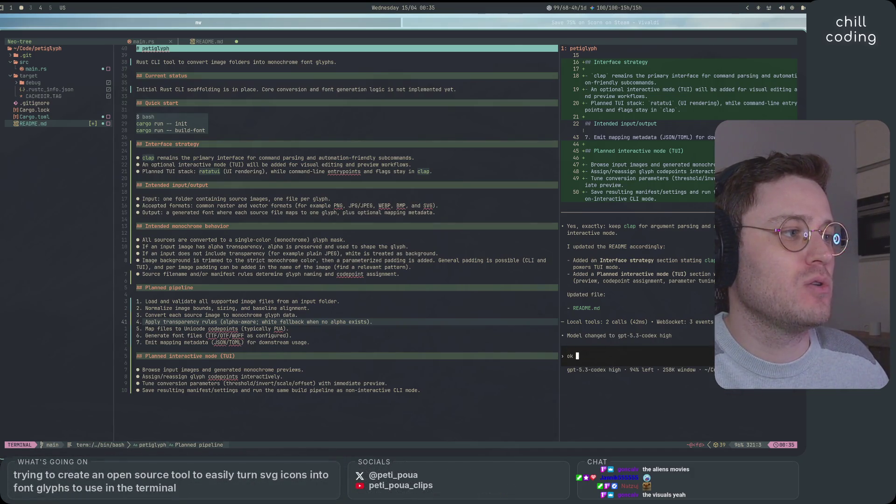
text(go implement)
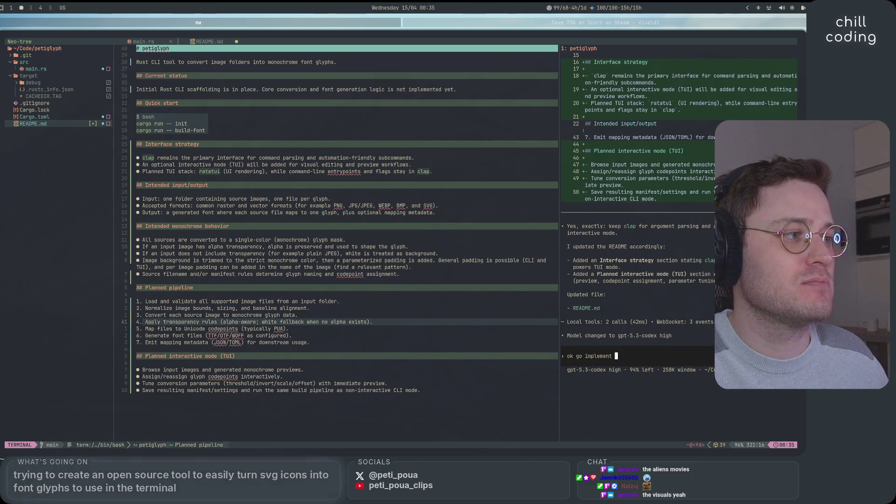
text( now a v0.01)
key(BackSpace)
text(1)
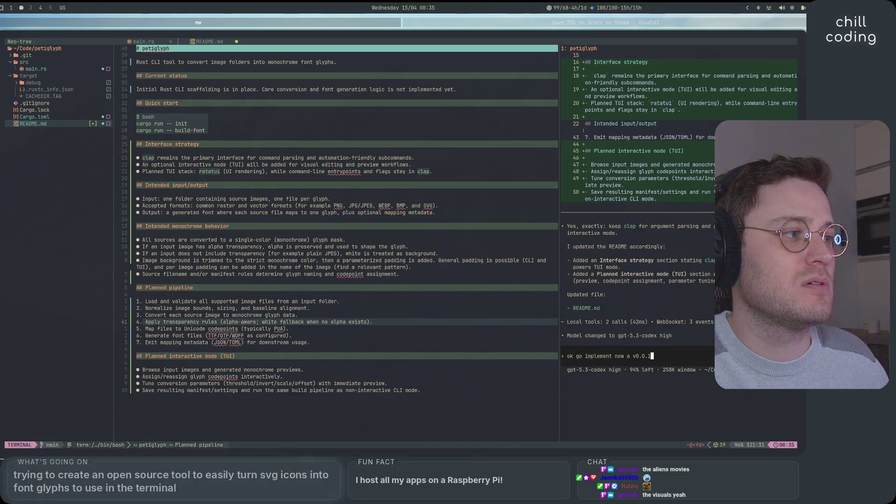
key(Return)
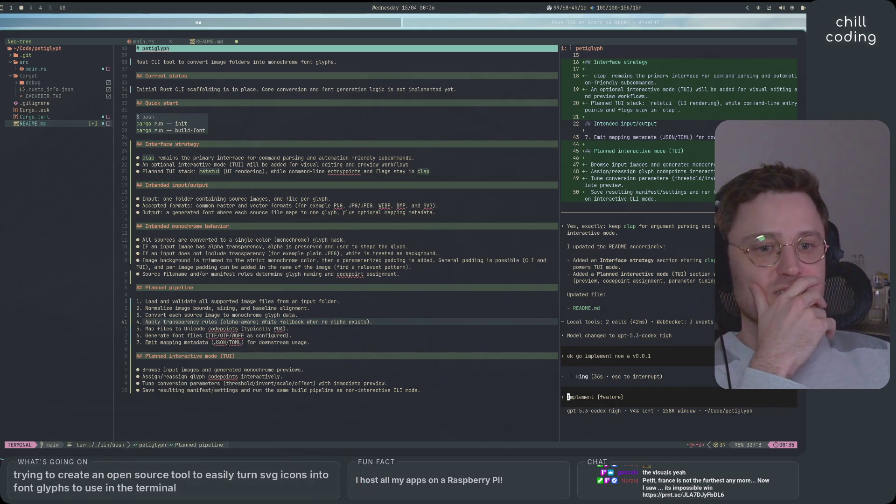
Switch to the browser workspace and open the shared Lightshot prnt.sc link in a new tab
key(super+1)
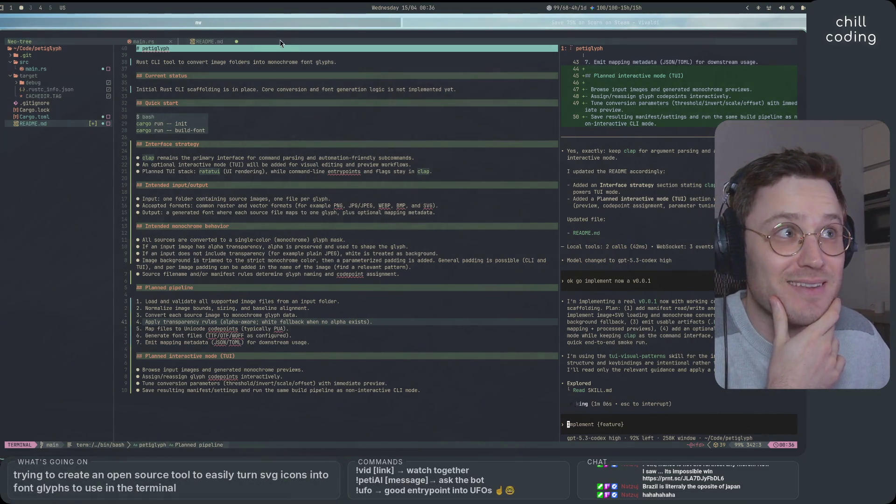
key(super+2)
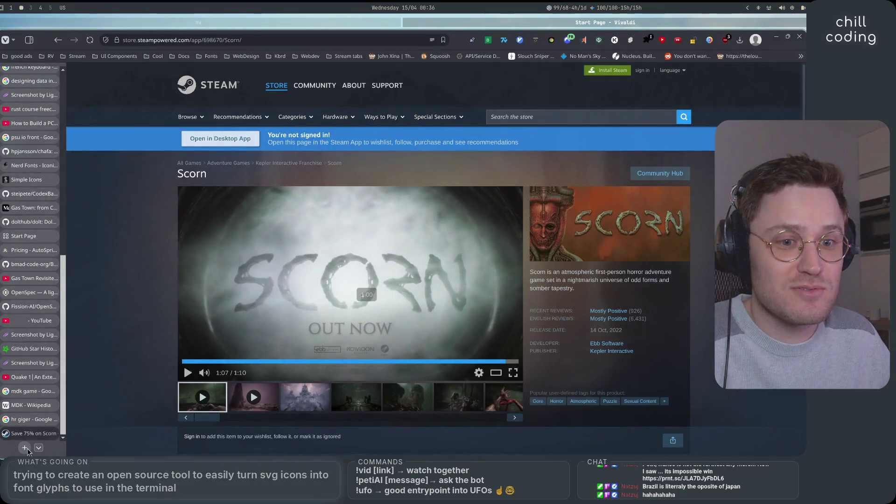
key(ctrl+t)
text(https://prnt.sc/JLA7DJyFbDL6)
key(Return)
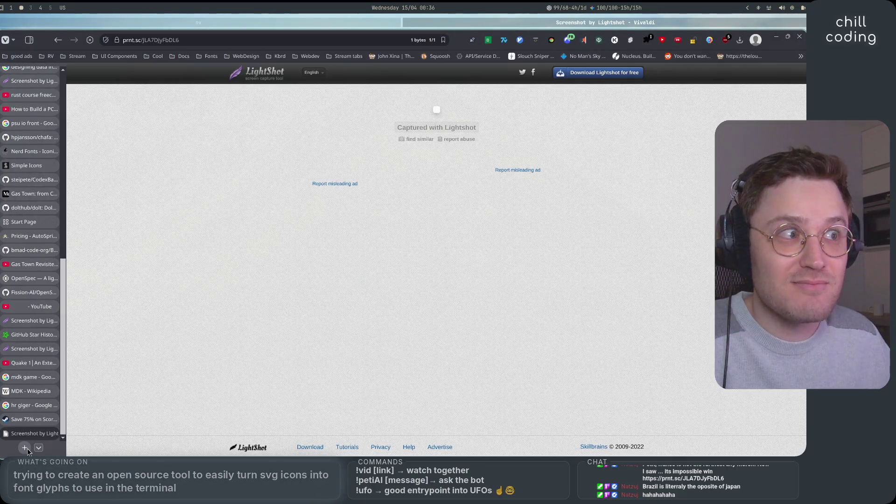